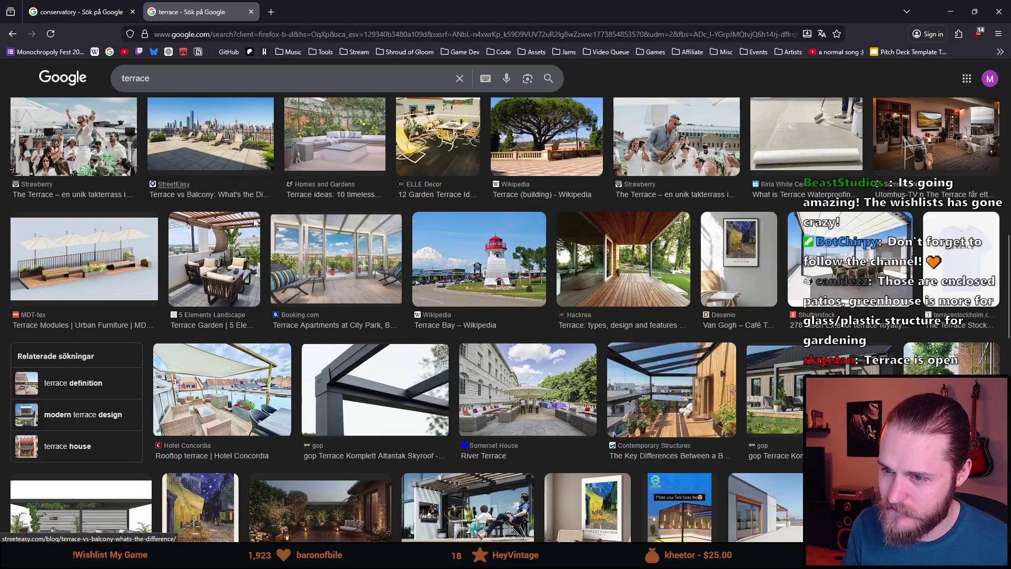
- Preview the Booking.com terrace apartments image, then close the 'terrace' search tab
{"action": "left_click", "coordinate": [341, 234]}
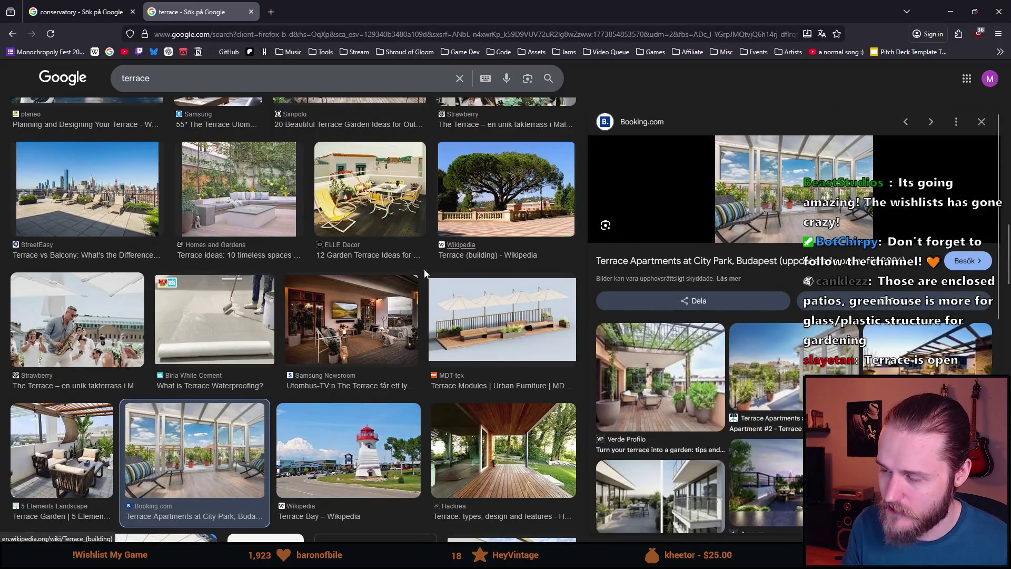
{"action": "scroll", "coordinate": [253, 283], "scroll_direction": "down", "scroll_amount": 10}
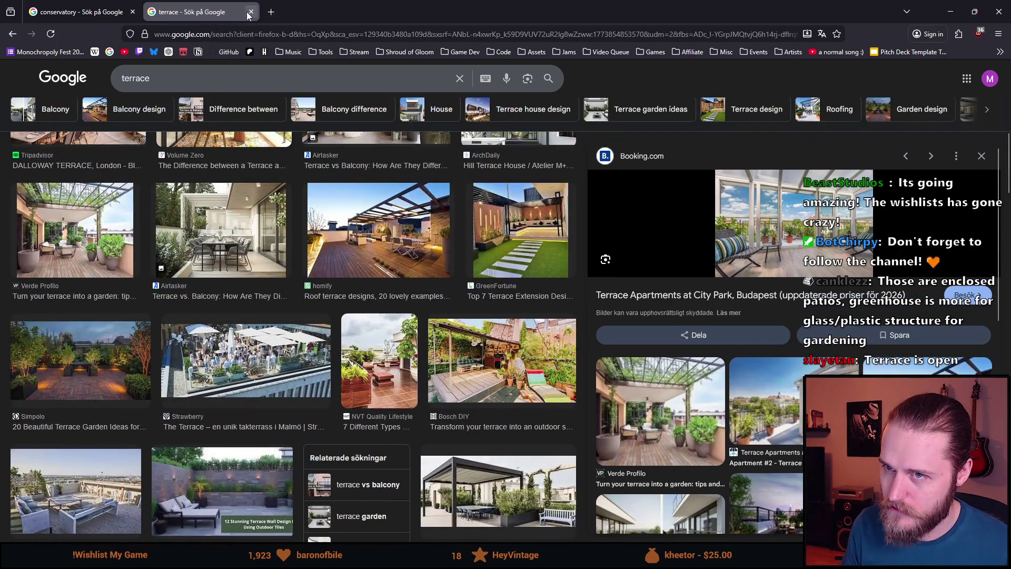
{"action": "left_click", "coordinate": [250, 12]}
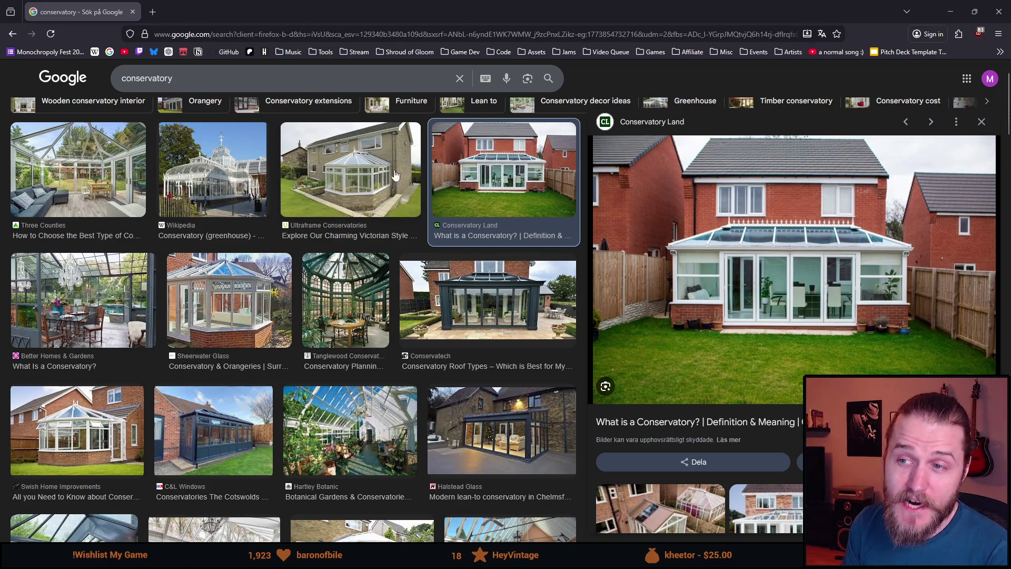
- Preview the Ultraframe Victorian image, then the Conservatech modern conservatory image, browsing the results
{"action": "left_click", "coordinate": [363, 182]}
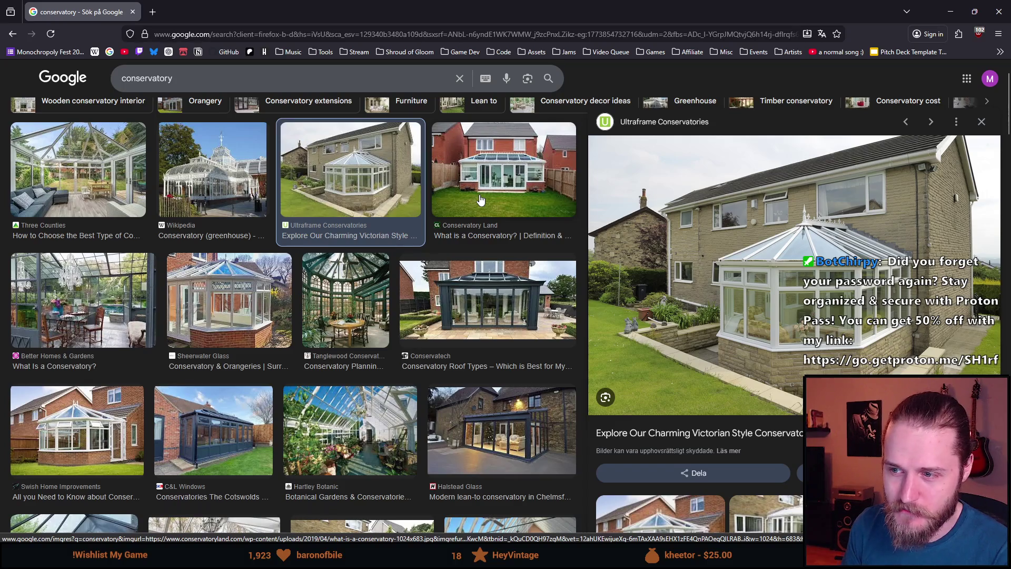
{"action": "left_click", "coordinate": [493, 318]}
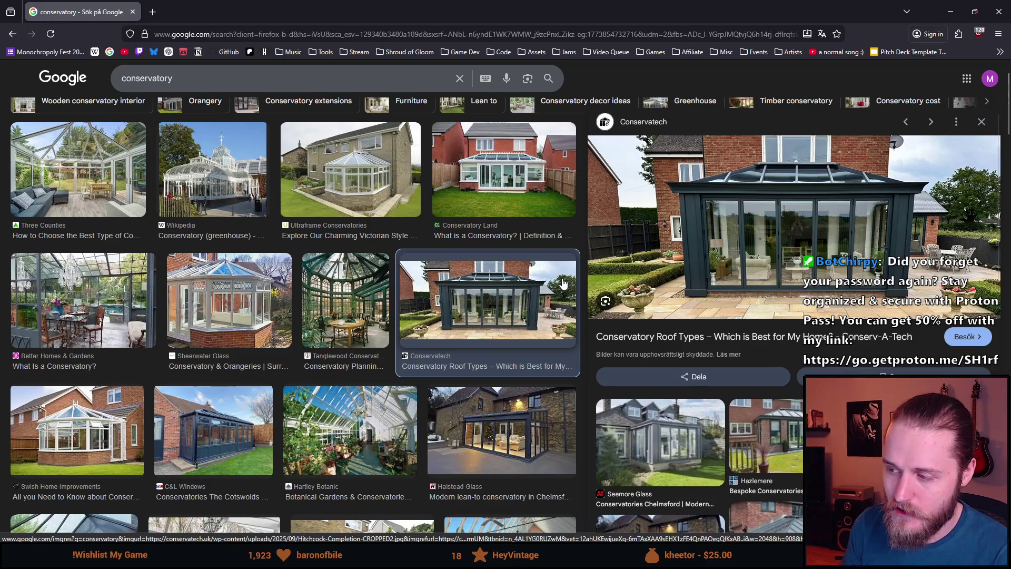
{"action": "scroll", "coordinate": [415, 256], "scroll_direction": "down", "scroll_amount": 2}
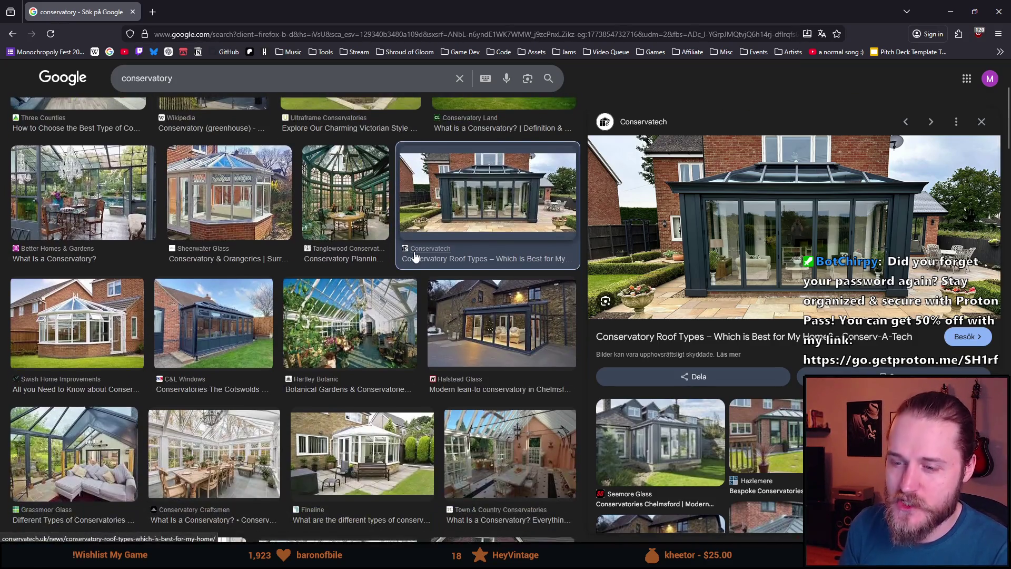
{"action": "scroll", "coordinate": [414, 256], "scroll_direction": "down", "scroll_amount": 3}
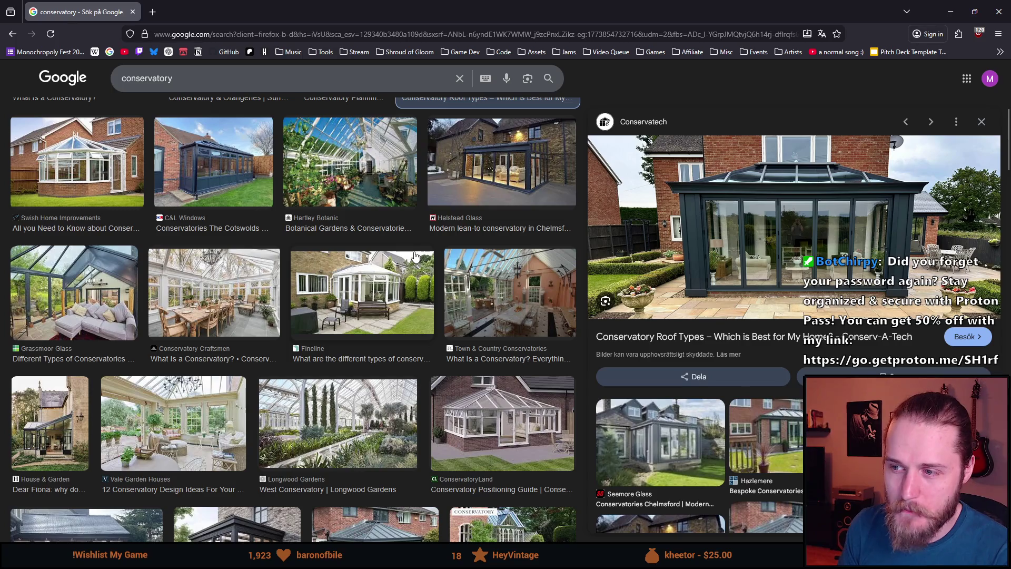
{"action": "scroll", "coordinate": [415, 256], "scroll_direction": "down", "scroll_amount": 2}
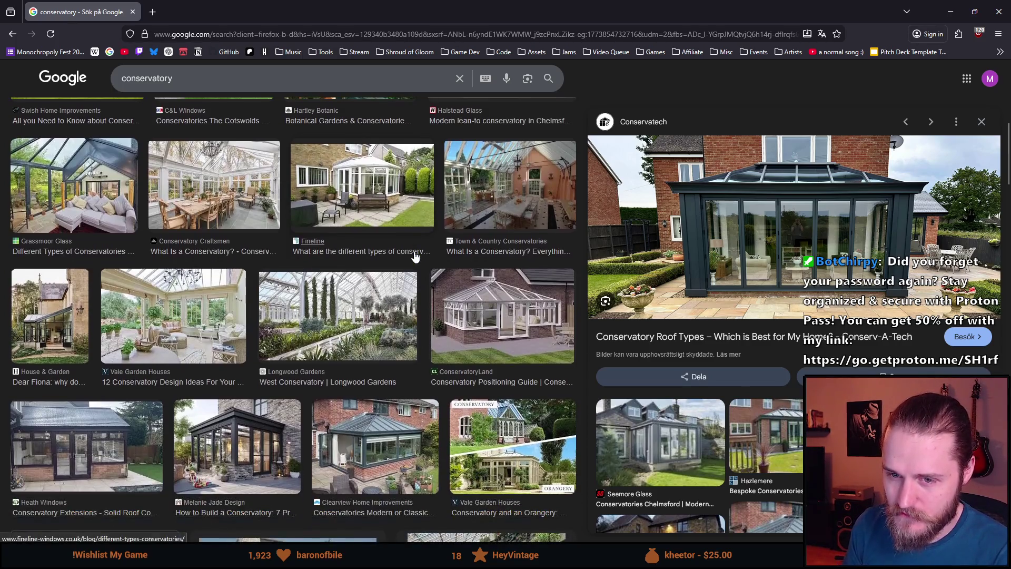
{"action": "scroll", "coordinate": [415, 256], "scroll_direction": "down", "scroll_amount": 4}
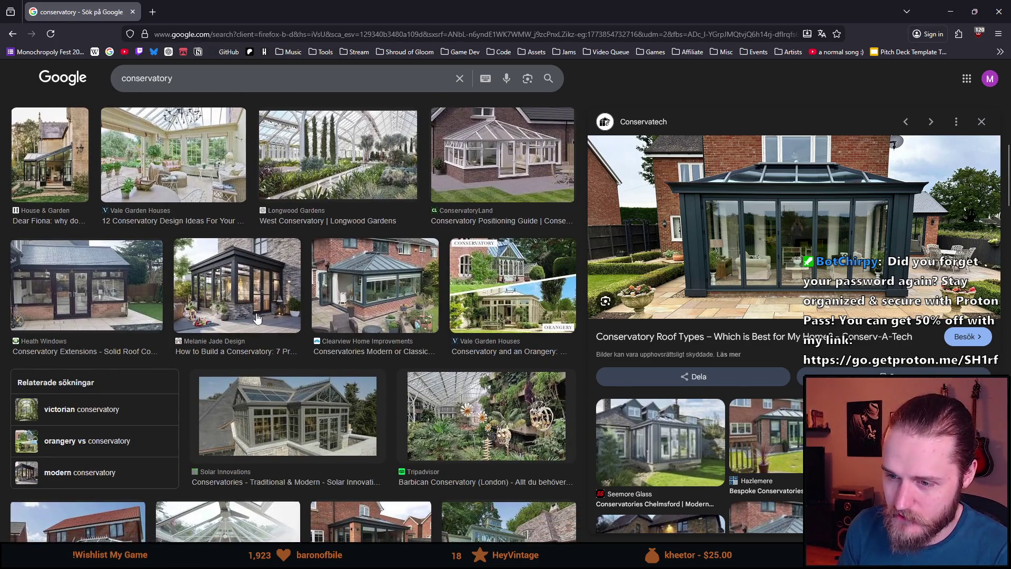
{"action": "scroll", "coordinate": [255, 319], "scroll_direction": "down", "scroll_amount": 3}
{"action": "scroll", "coordinate": [257, 279], "scroll_direction": "down", "scroll_amount": 2}
{"action": "scroll", "coordinate": [257, 279], "scroll_direction": "up", "scroll_amount": 15}
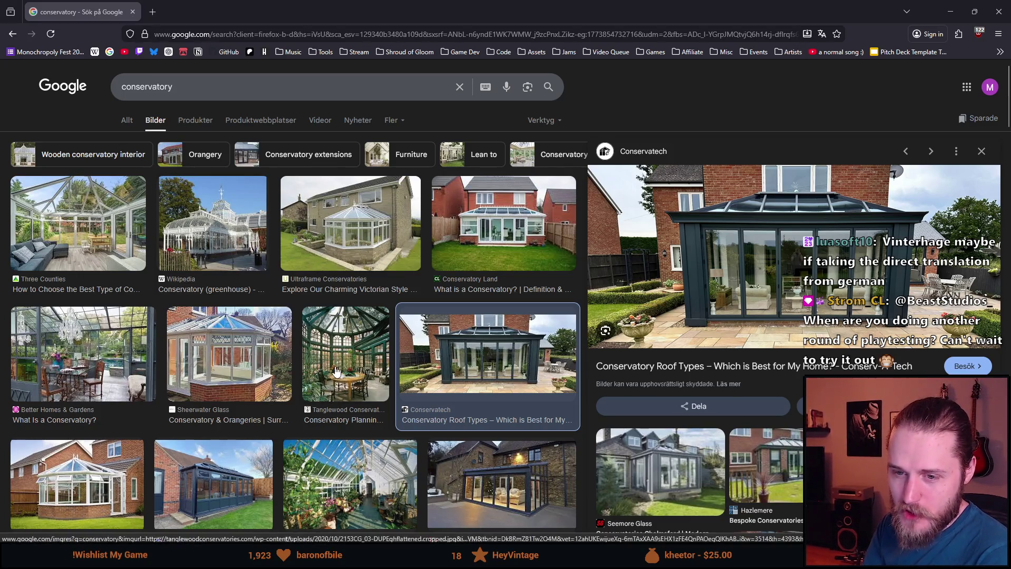
{"action": "scroll", "coordinate": [341, 304], "scroll_direction": "down", "scroll_amount": 3}
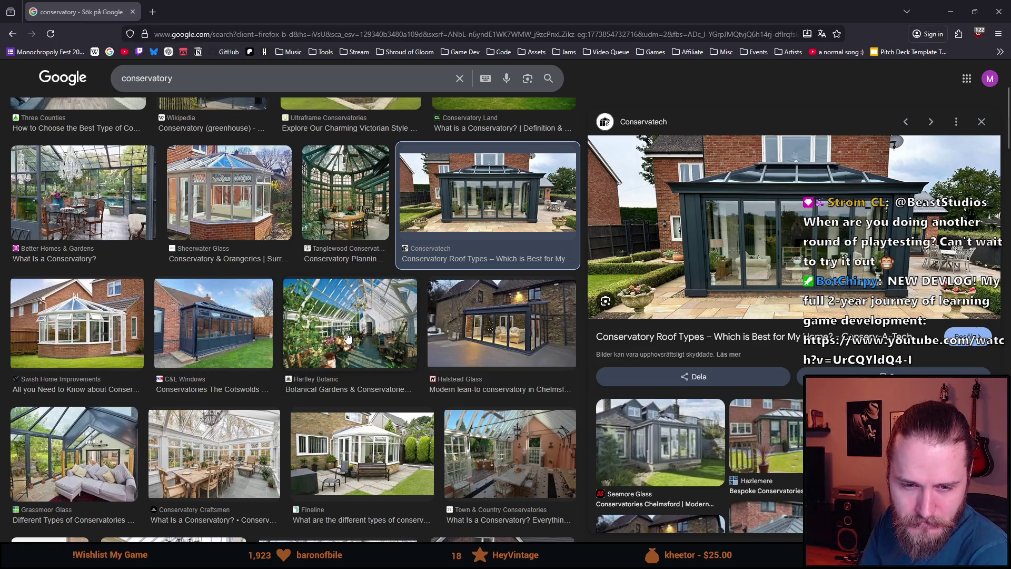
{"action": "scroll", "coordinate": [268, 360], "scroll_direction": "down", "scroll_amount": 3}
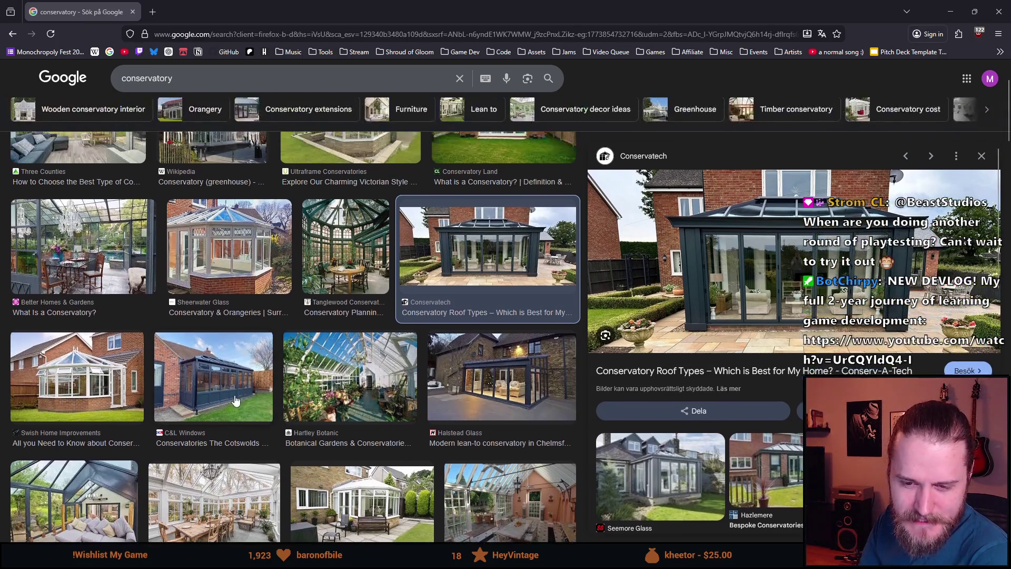
{"action": "scroll", "coordinate": [261, 394], "scroll_direction": "down", "scroll_amount": 5}
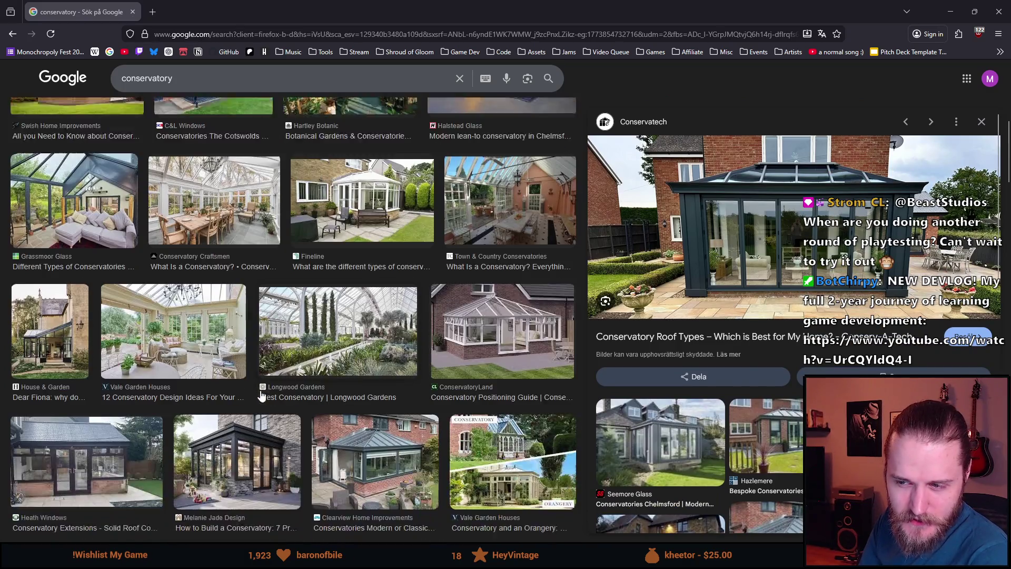
{"action": "scroll", "coordinate": [260, 395], "scroll_direction": "up", "scroll_amount": 15}
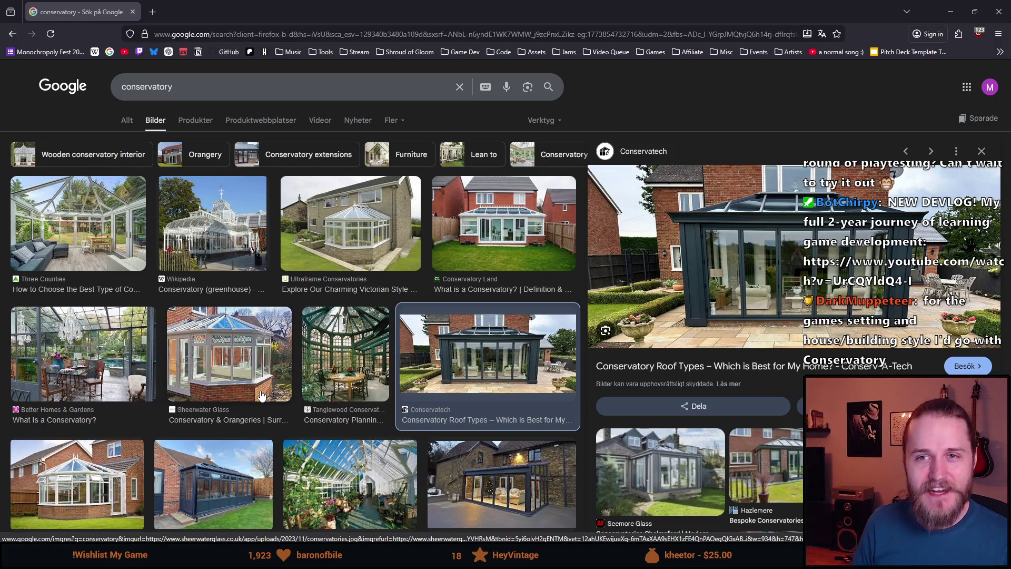
- In a new tab, search 'blue prince conservatory' and switch to image results
{"action": "key", "text": "ctrl+t"}
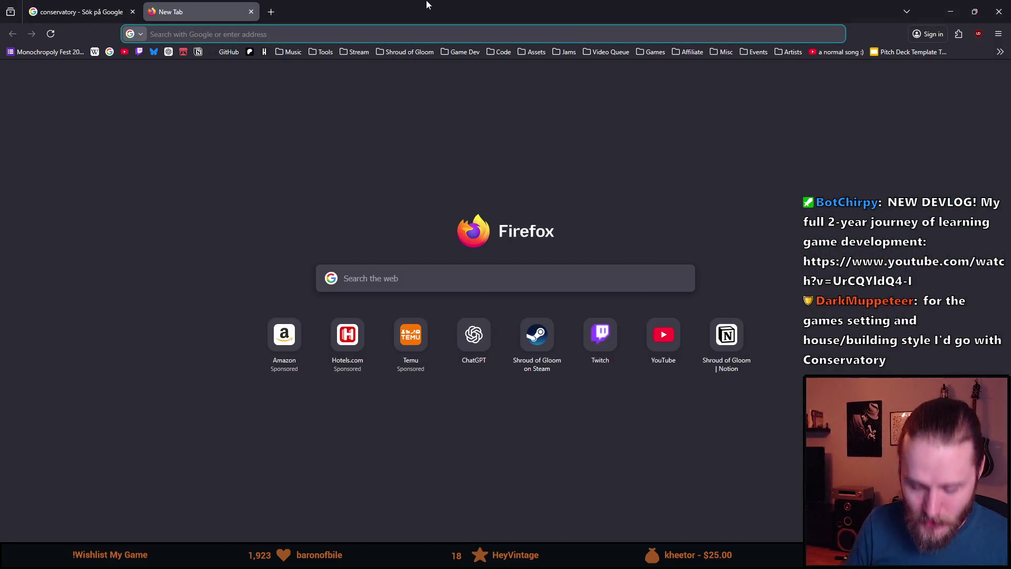
{"action": "type", "text": "b"}
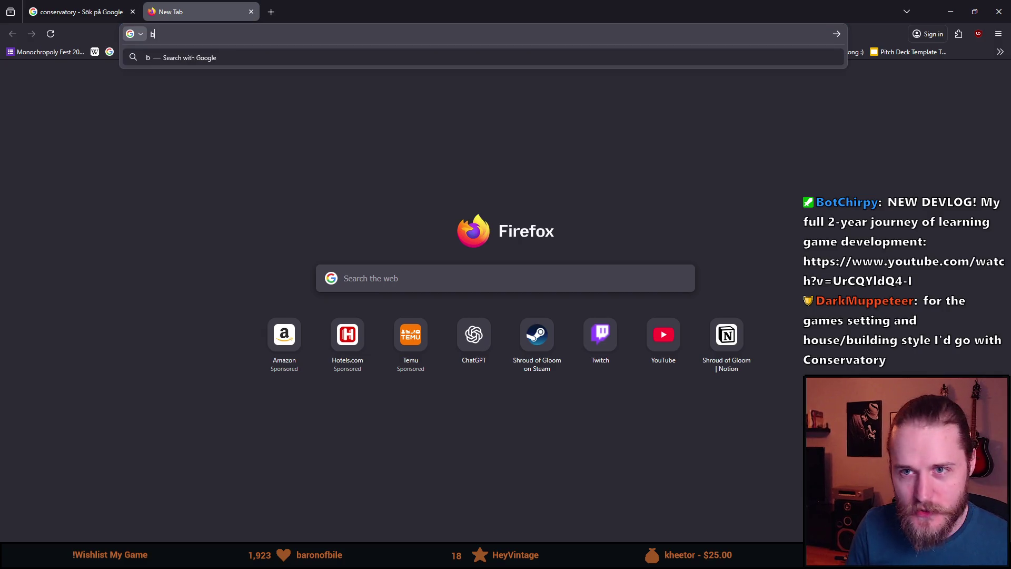
{"action": "type", "text": "lue prince con"}
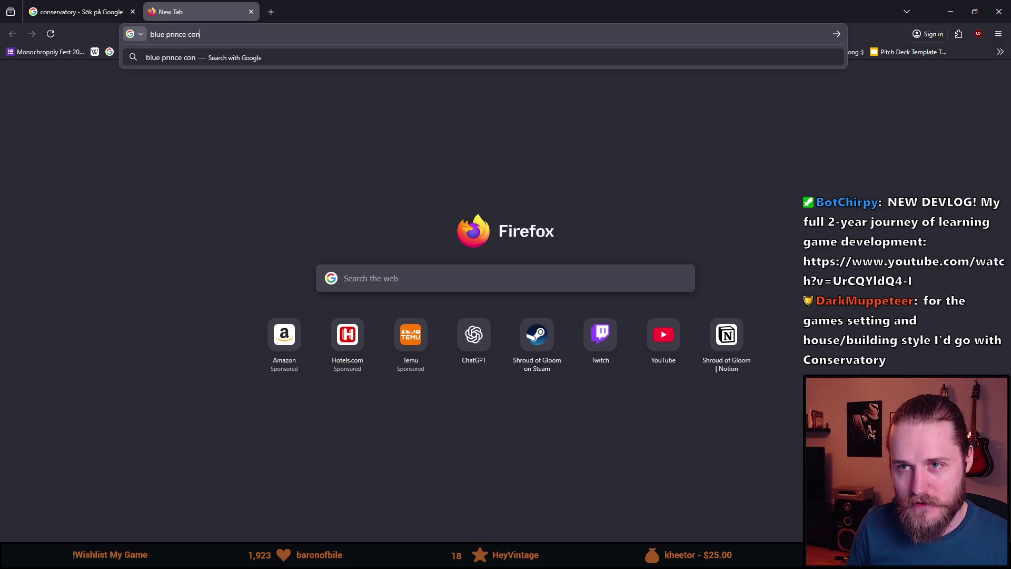
{"action": "type", "text": "servatory"}
{"action": "key", "text": "Return"}
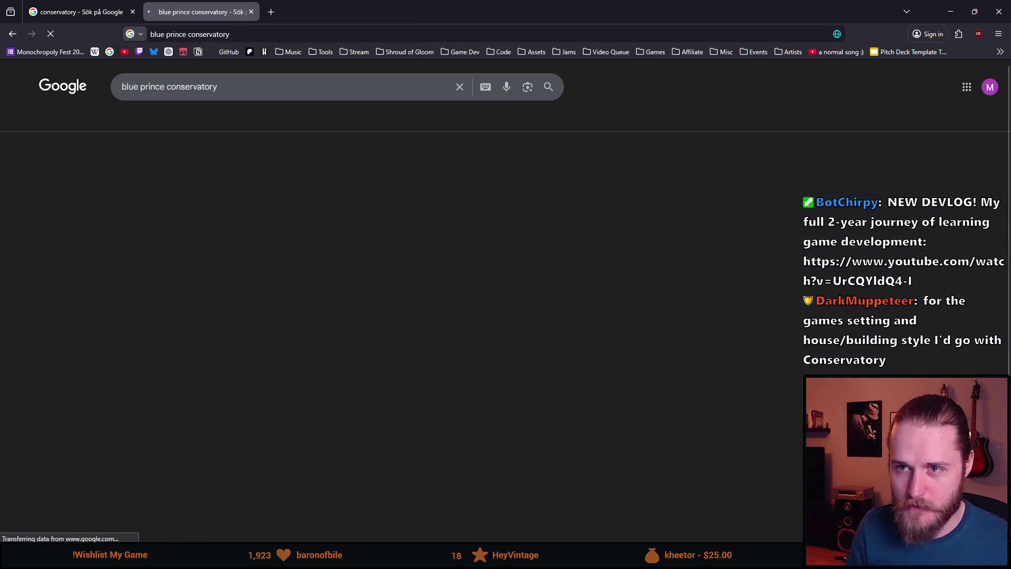
{"action": "left_click", "coordinate": [187, 121]}
{"action": "left_click", "coordinate": [153, 121]}
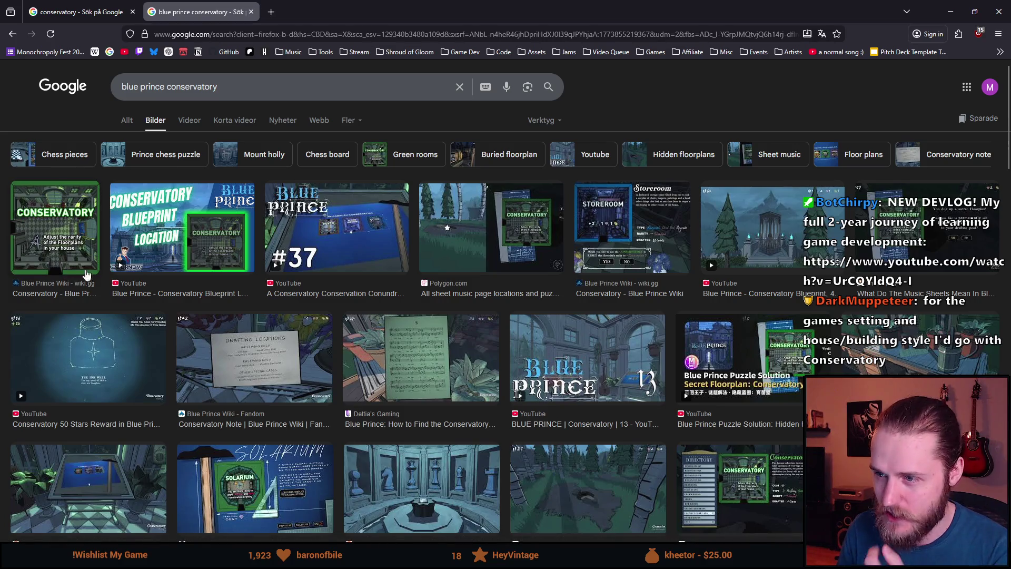
- Preview the Blue Prince Music Sheets image from Selphie1999Gaming
{"action": "scroll", "coordinate": [478, 314], "scroll_direction": "down", "scroll_amount": 1}
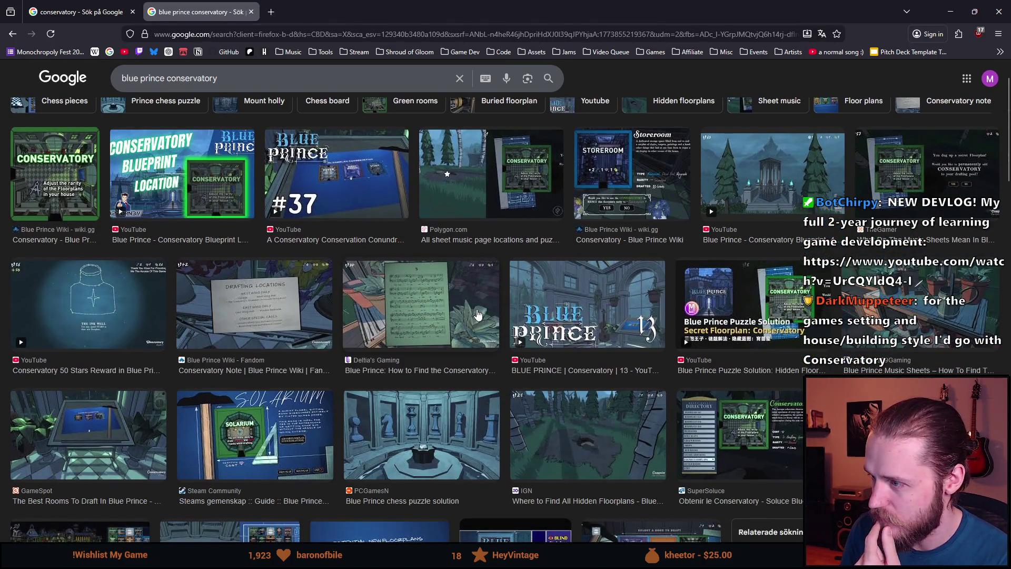
{"action": "left_click", "coordinate": [860, 332]}
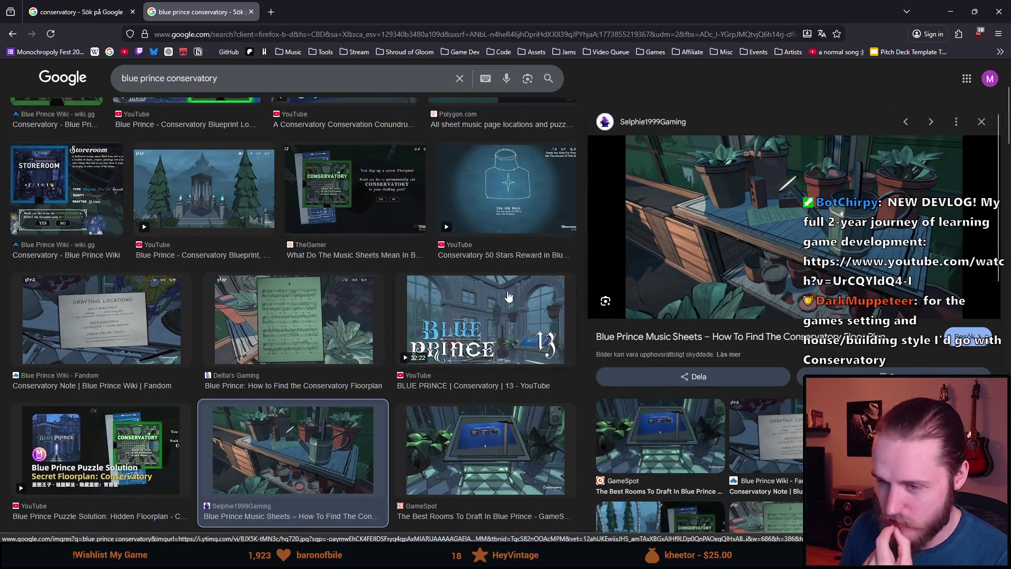
{"action": "scroll", "coordinate": [422, 312], "scroll_direction": "down", "scroll_amount": 1}
{"action": "scroll", "coordinate": [422, 312], "scroll_direction": "down", "scroll_amount": 5}
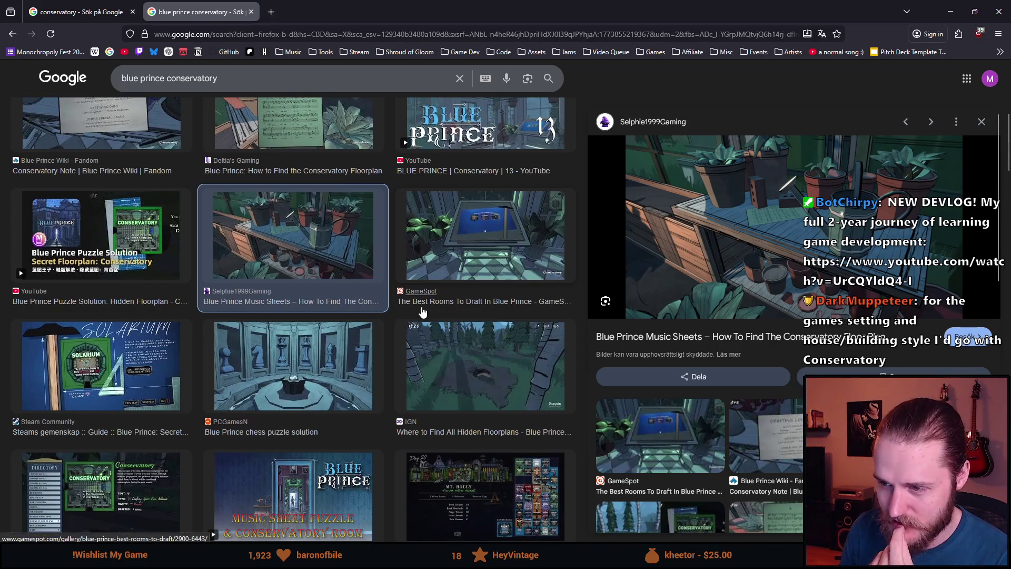
{"action": "scroll", "coordinate": [422, 312], "scroll_direction": "down", "scroll_amount": 3}
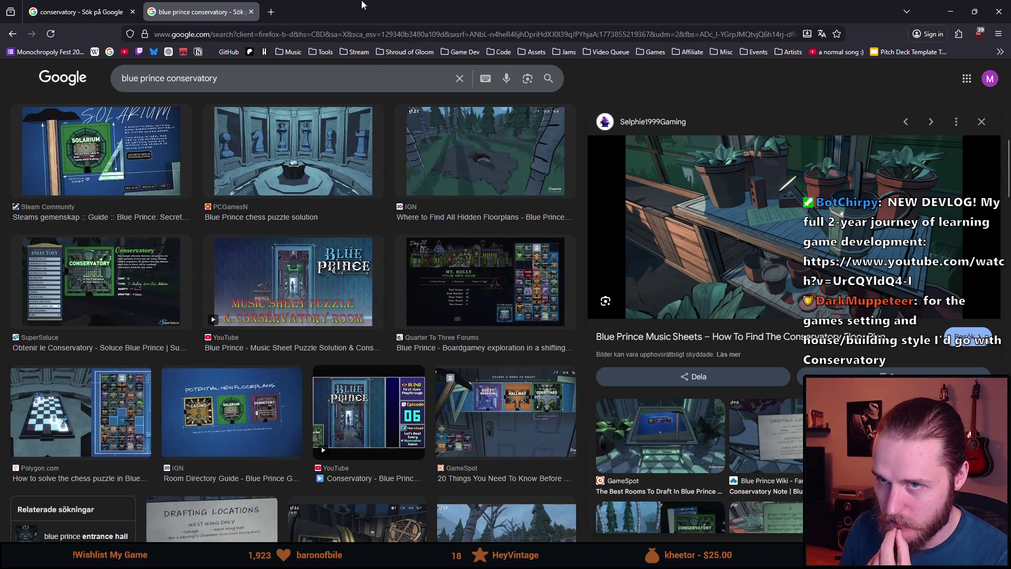
- In Unity, hide the First_Kitchen room and show the First_Conservatory room in the scene
{"action": "key", "text": "alt+Tab"}
{"action": "left_click_drag", "start_coordinate": [650, 396], "coordinate": [649, 240]}
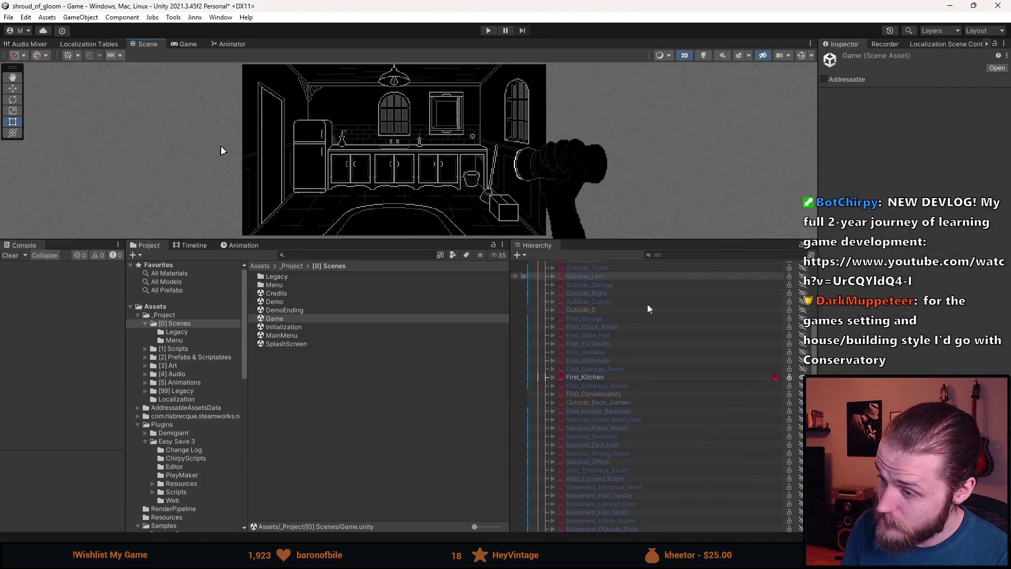
{"action": "key", "text": "alt+shift+a"}
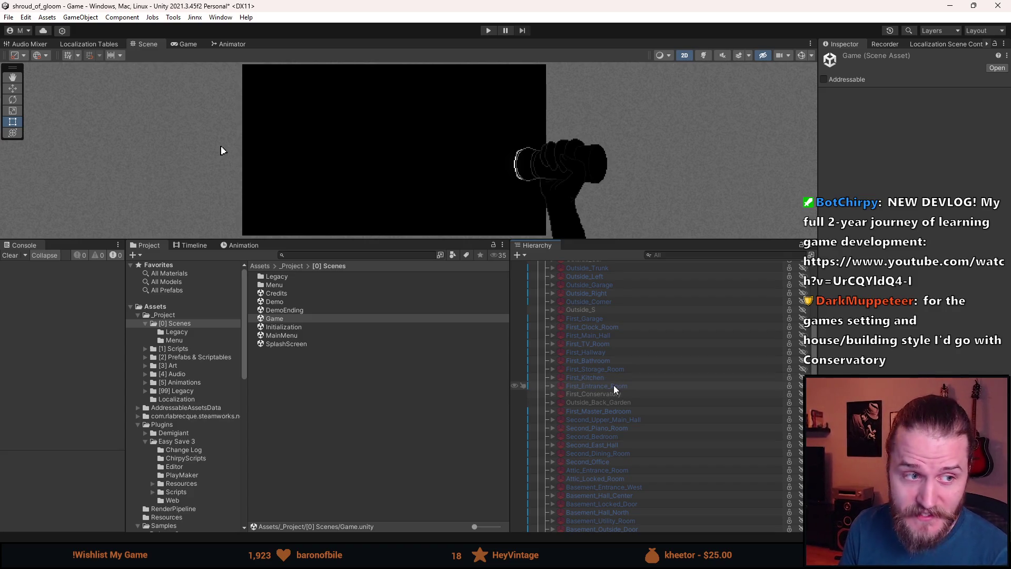
{"action": "left_click", "coordinate": [618, 393]}
{"action": "key", "text": "alt+shift+a"}
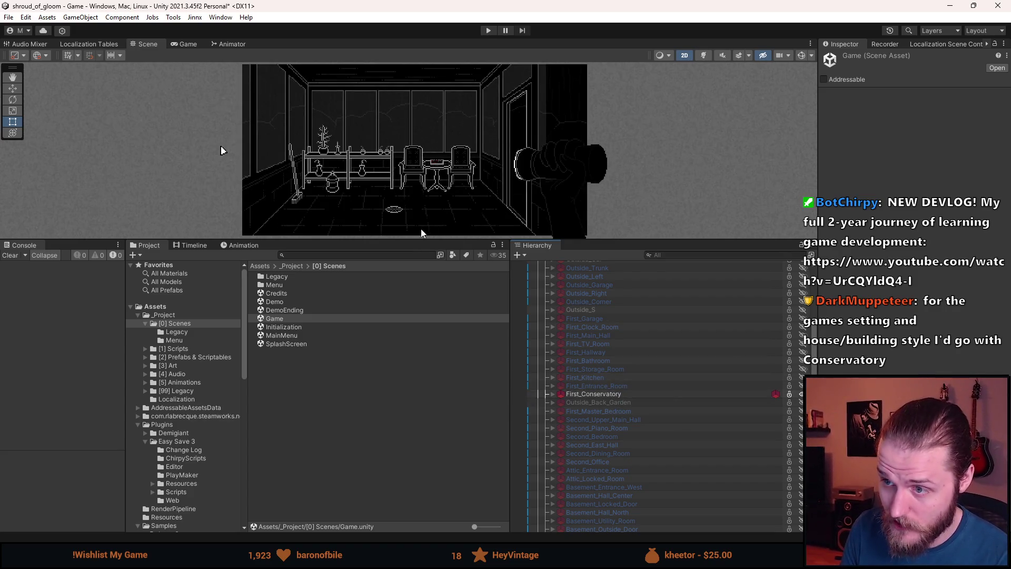
- Enlarge the conservatory scene preview, then return to the browser's blue prince conservatory results
{"action": "left_click_drag", "start_coordinate": [421, 240], "coordinate": [428, 479]}
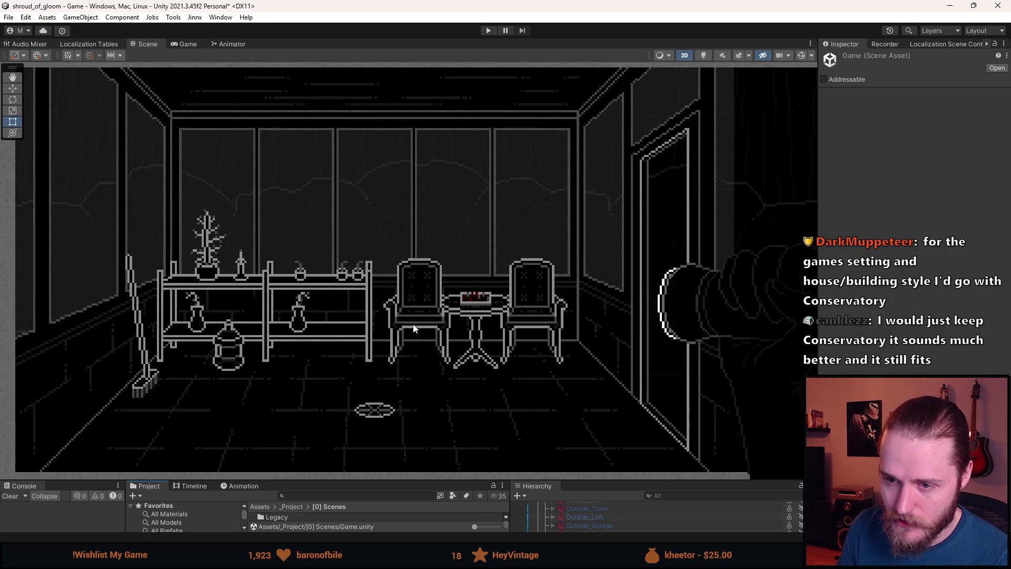
{"action": "scroll", "coordinate": [264, 364], "scroll_direction": "down", "scroll_amount": 3}
{"action": "scroll", "coordinate": [316, 352], "scroll_direction": "up", "scroll_amount": 2}
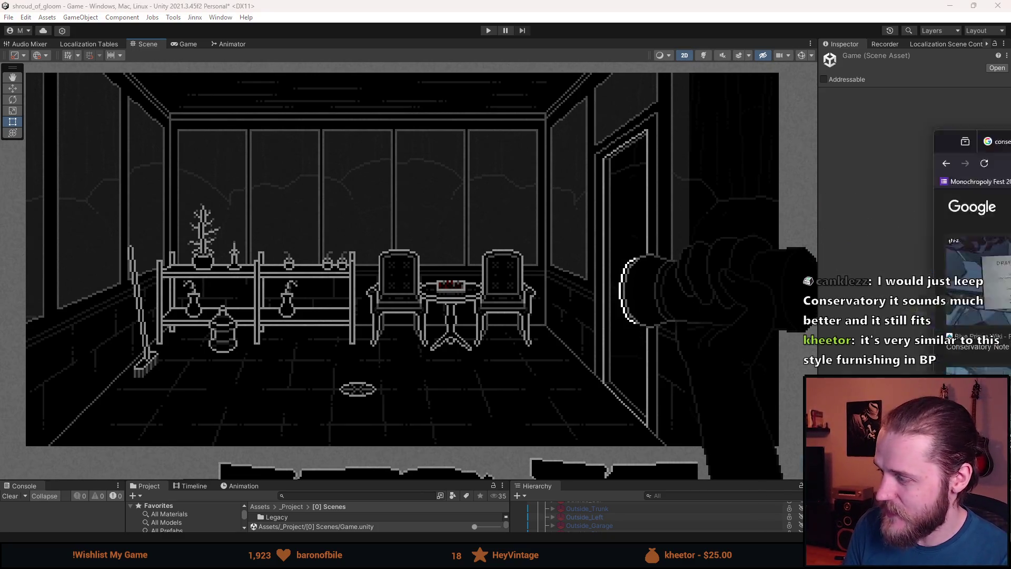
{"action": "key", "text": "alt+Tab"}
{"action": "scroll", "coordinate": [278, 307], "scroll_direction": "down", "scroll_amount": 1}
{"action": "scroll", "coordinate": [278, 307], "scroll_direction": "down", "scroll_amount": 3}
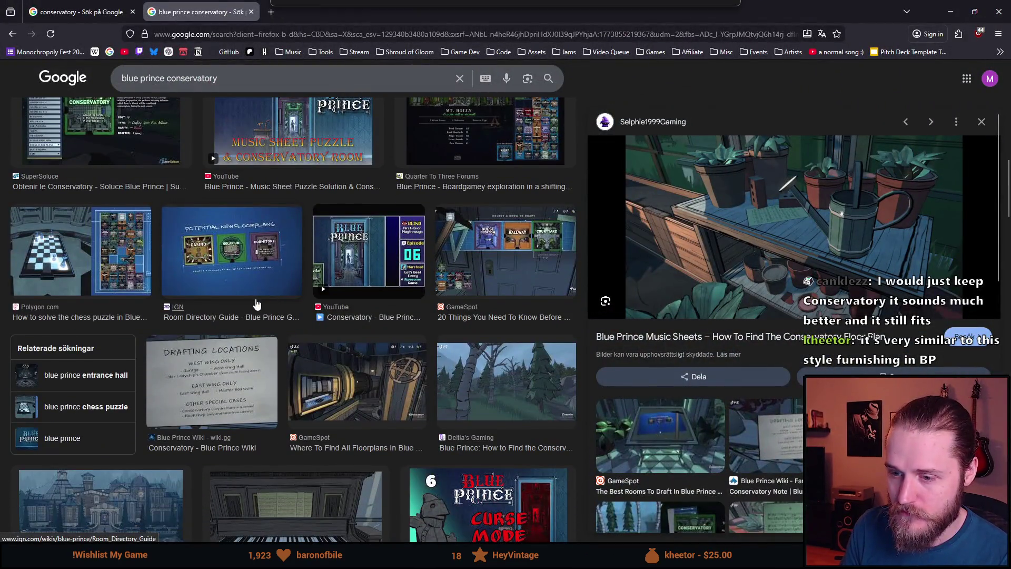
- Scroll down through the blue prince conservatory image results
{"action": "scroll", "coordinate": [255, 307], "scroll_direction": "down", "scroll_amount": 4}
{"action": "scroll", "coordinate": [255, 307], "scroll_direction": "down", "scroll_amount": 4}
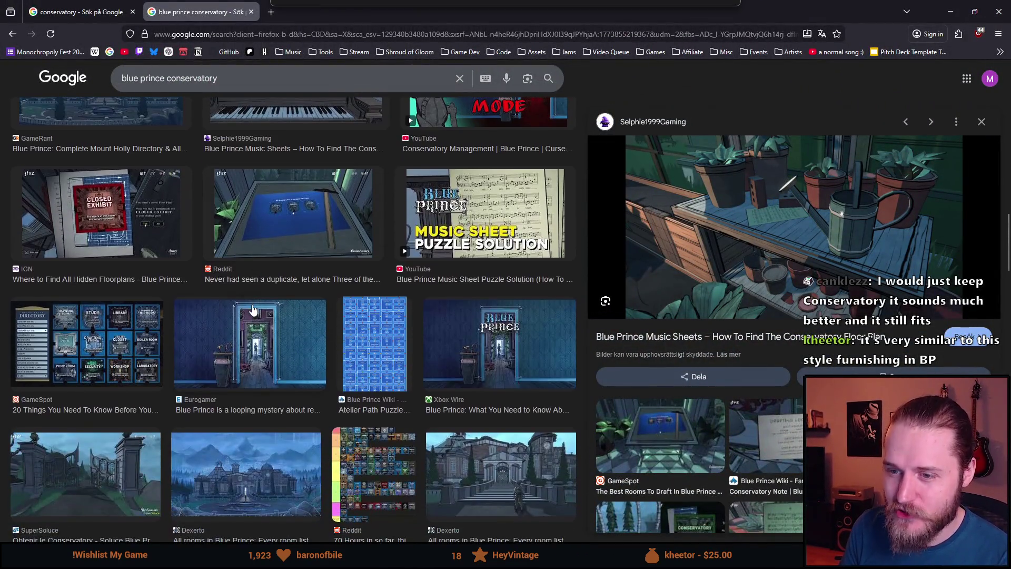
{"action": "scroll", "coordinate": [253, 310], "scroll_direction": "down", "scroll_amount": 5}
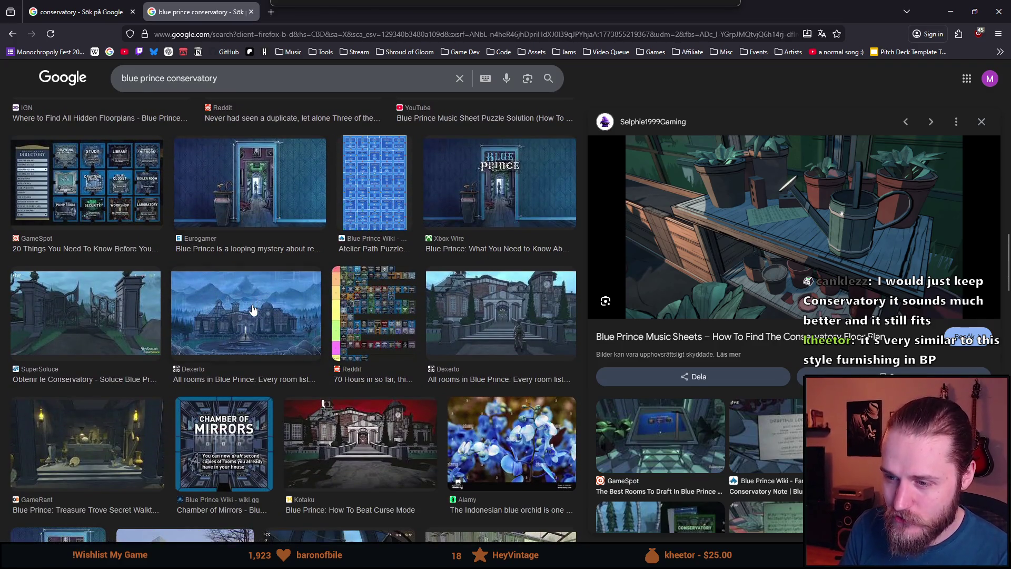
{"action": "scroll", "coordinate": [253, 309], "scroll_direction": "down", "scroll_amount": 1}
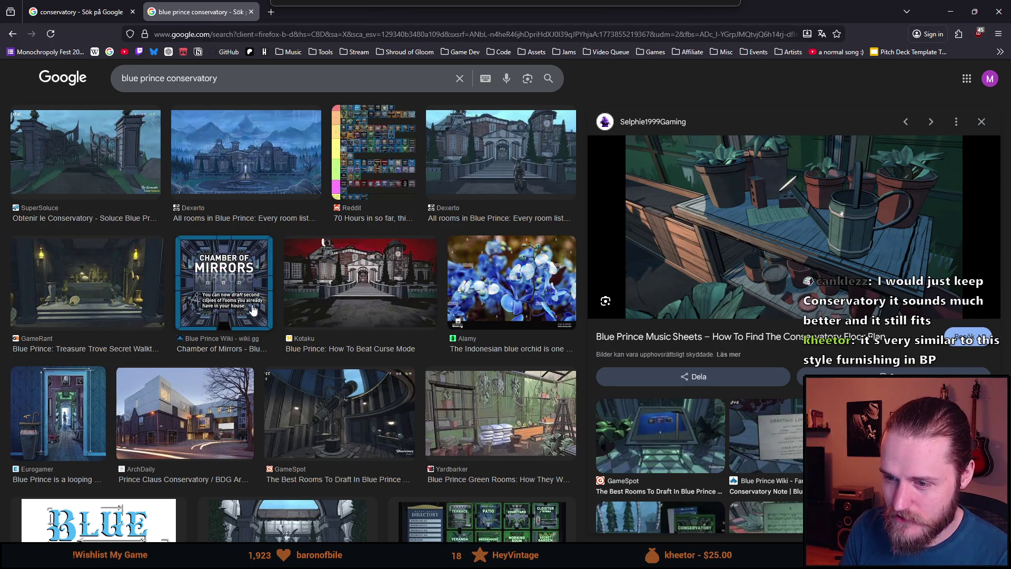
{"action": "scroll", "coordinate": [253, 310], "scroll_direction": "down", "scroll_amount": 10}
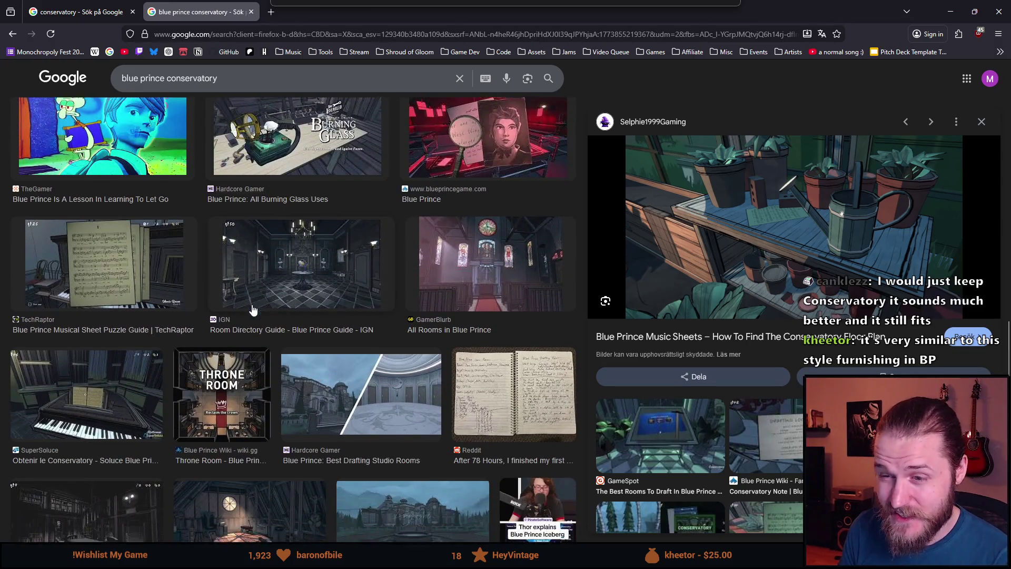
{"action": "scroll", "coordinate": [253, 309], "scroll_direction": "down", "scroll_amount": 3}
{"action": "scroll", "coordinate": [253, 309], "scroll_direction": "down", "scroll_amount": 1}
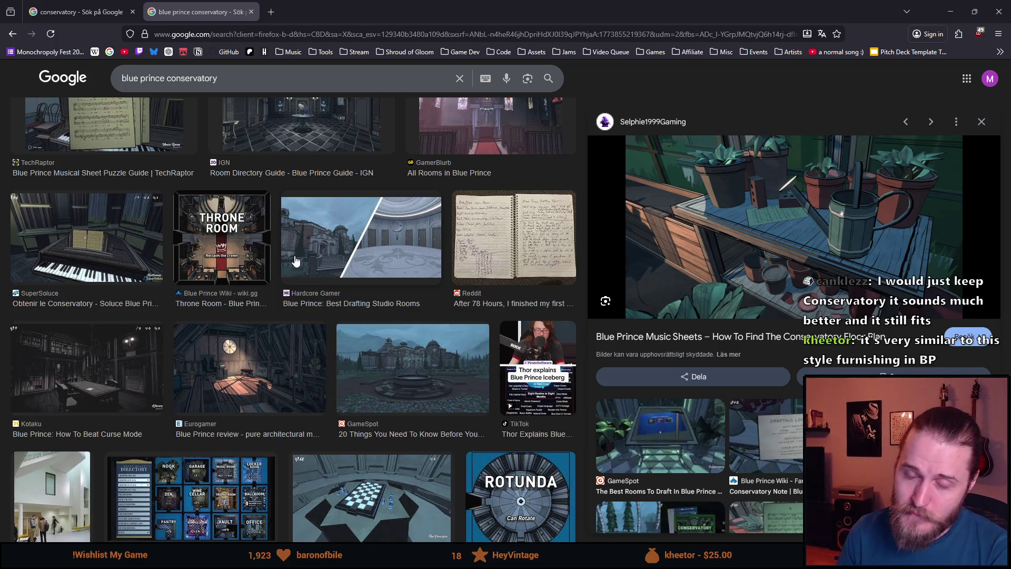
{"action": "scroll", "coordinate": [241, 269], "scroll_direction": "down", "scroll_amount": 10}
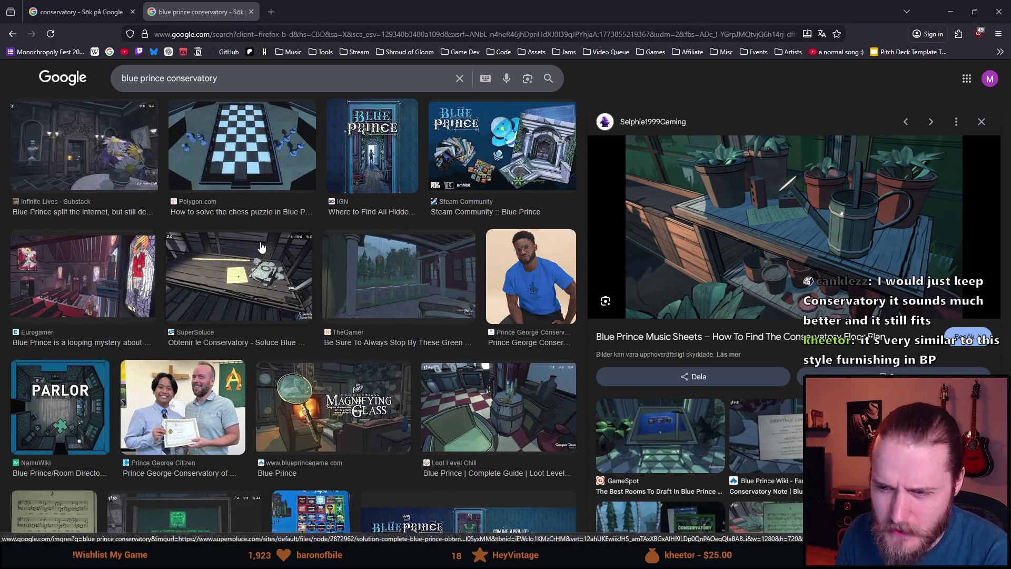
{"action": "scroll", "coordinate": [176, 310], "scroll_direction": "down", "scroll_amount": 6}
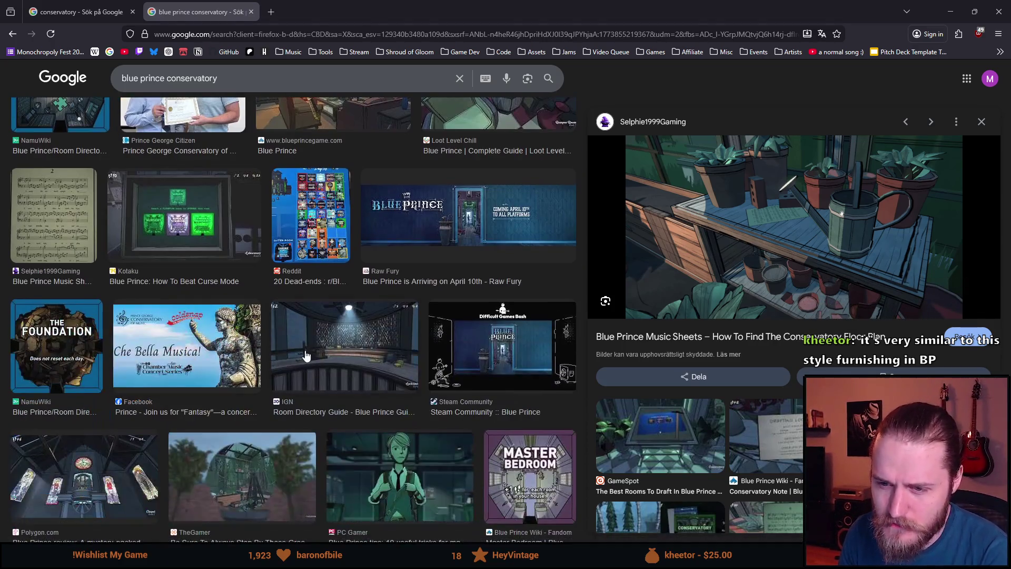
{"action": "scroll", "coordinate": [250, 310], "scroll_direction": "down", "scroll_amount": 8}
{"action": "scroll", "coordinate": [255, 307], "scroll_direction": "down", "scroll_amount": 4}
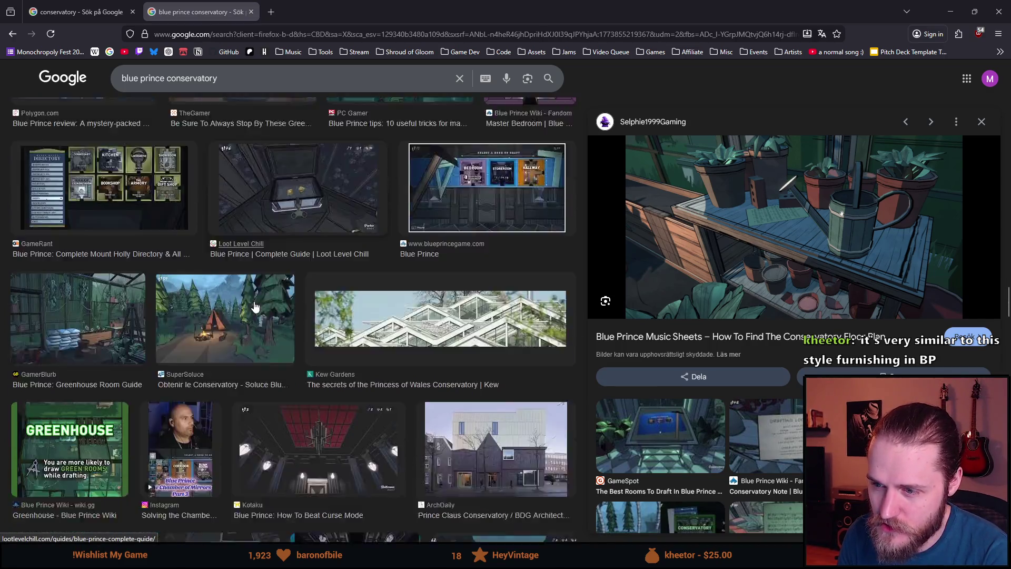
{"action": "scroll", "coordinate": [255, 305], "scroll_direction": "down", "scroll_amount": 4}
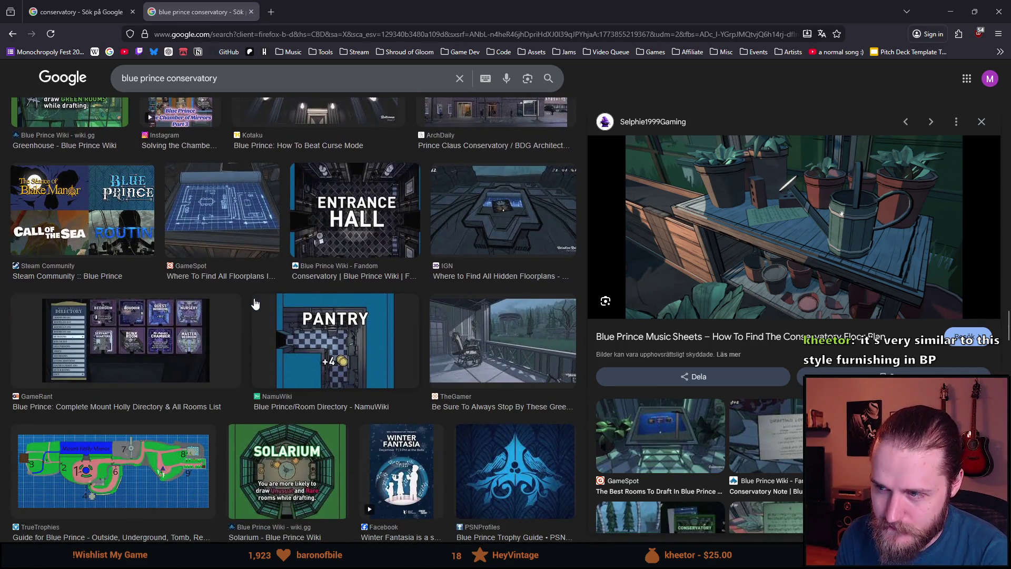
- Preview the GameSpot 'Best Rooms To Draft' image, then the Blue Prince Wiki Conservatory image
{"action": "scroll", "coordinate": [255, 304], "scroll_direction": "up", "scroll_amount": 4}
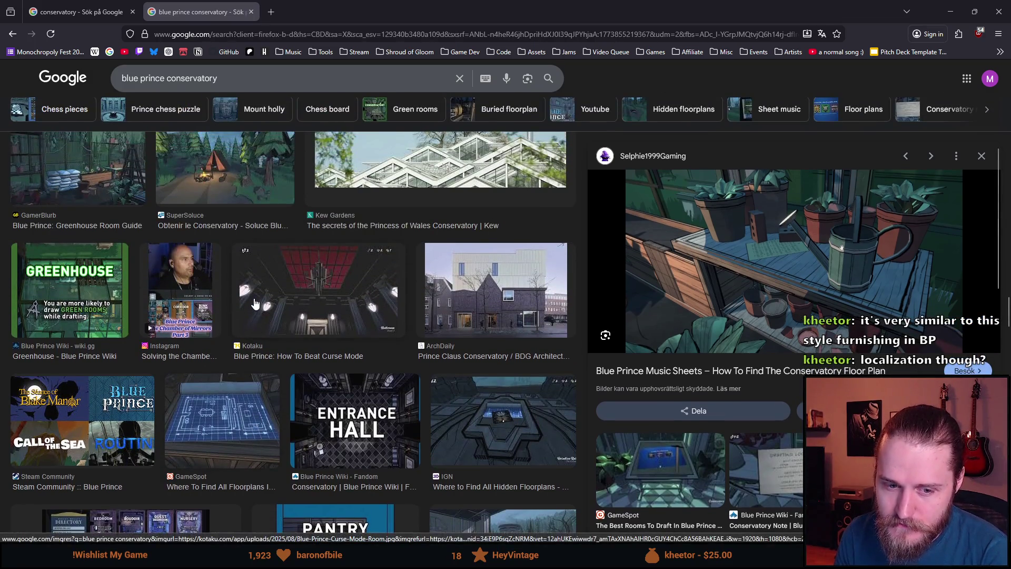
{"action": "scroll", "coordinate": [254, 303], "scroll_direction": "up", "scroll_amount": 9}
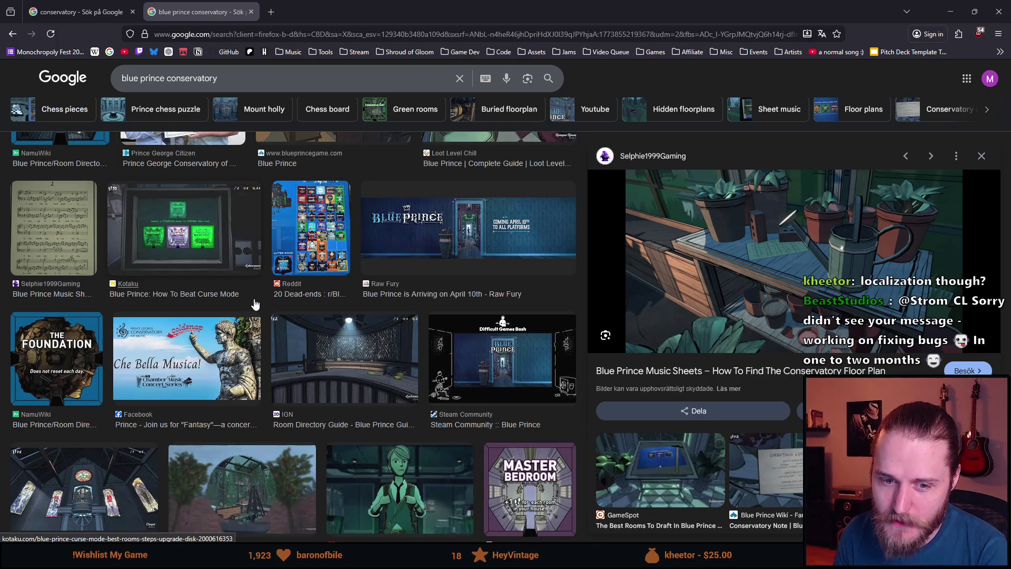
{"action": "scroll", "coordinate": [254, 304], "scroll_direction": "up", "scroll_amount": 8}
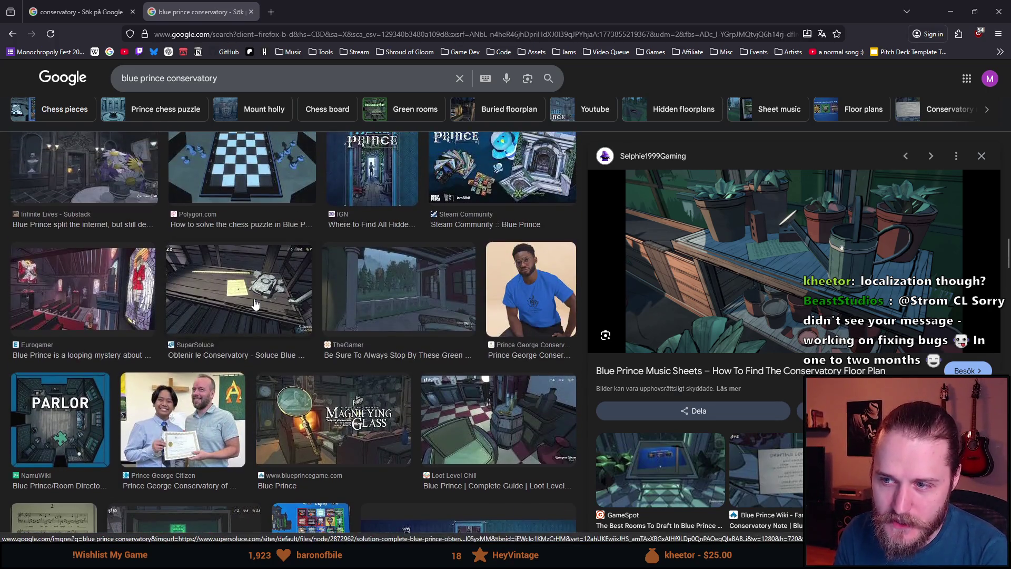
{"action": "scroll", "coordinate": [255, 304], "scroll_direction": "up", "scroll_amount": 6}
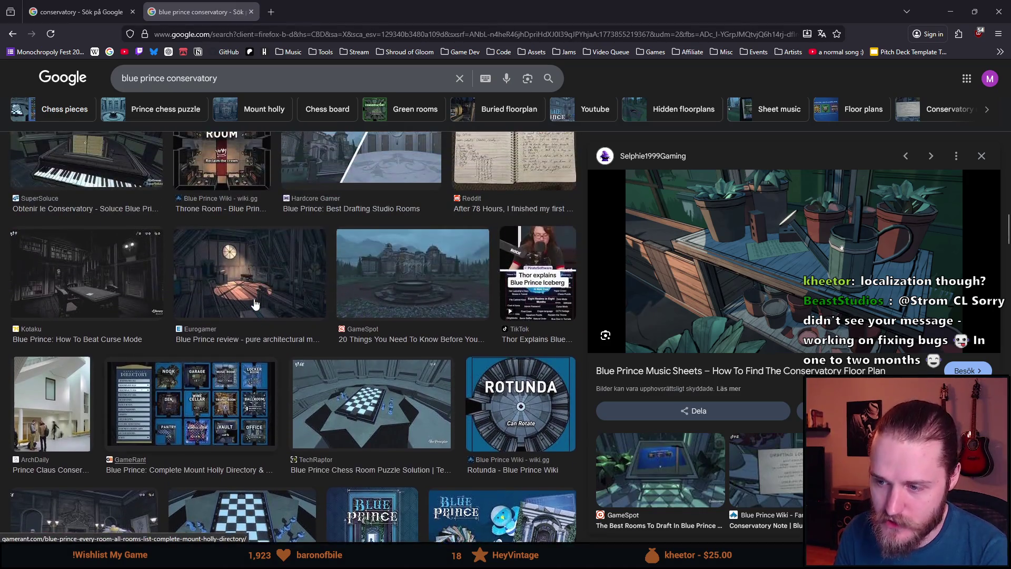
{"action": "scroll", "coordinate": [254, 304], "scroll_direction": "up", "scroll_amount": 7}
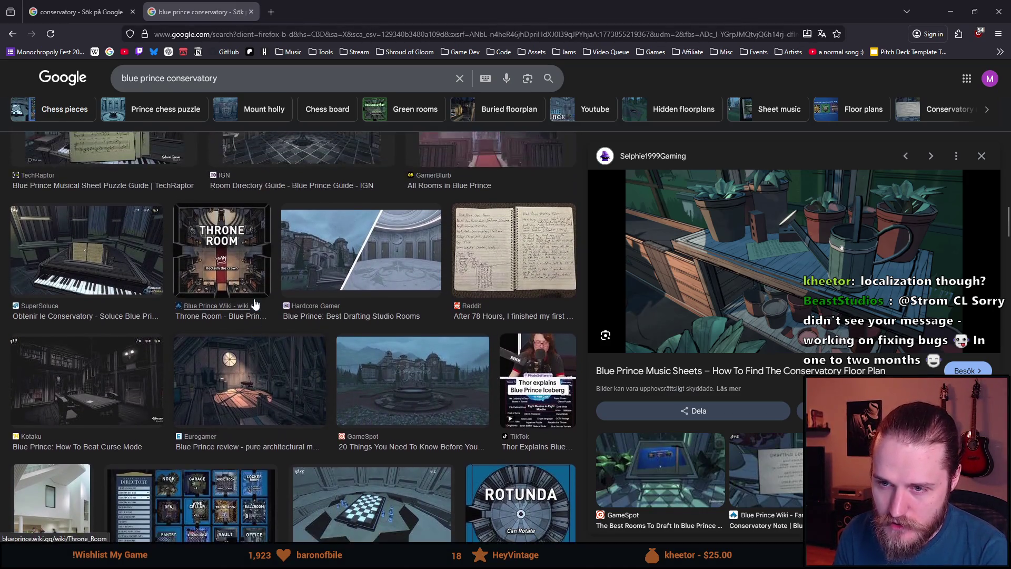
{"action": "scroll", "coordinate": [256, 301], "scroll_direction": "up", "scroll_amount": 10}
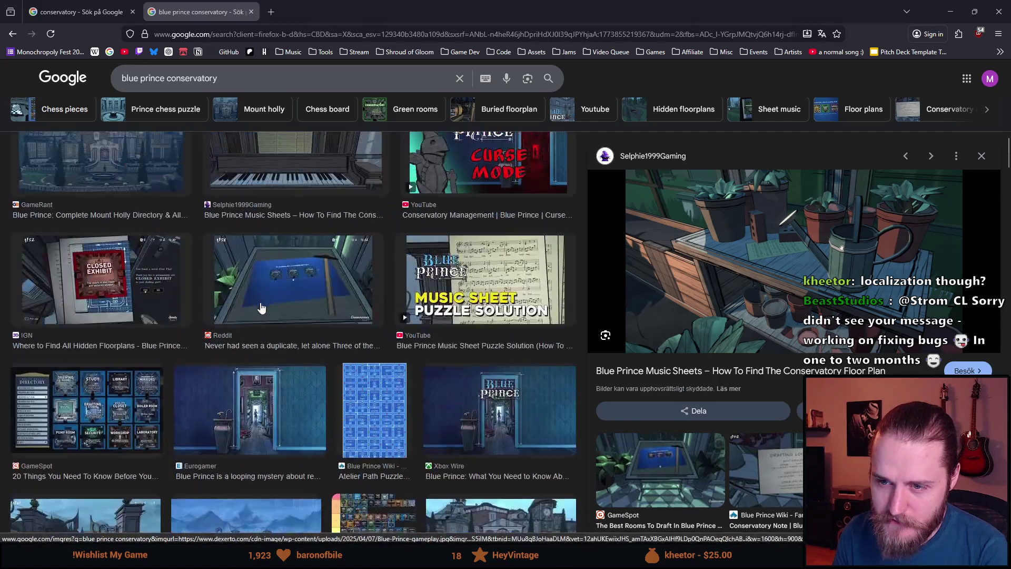
{"action": "scroll", "coordinate": [208, 379], "scroll_direction": "up", "scroll_amount": 10}
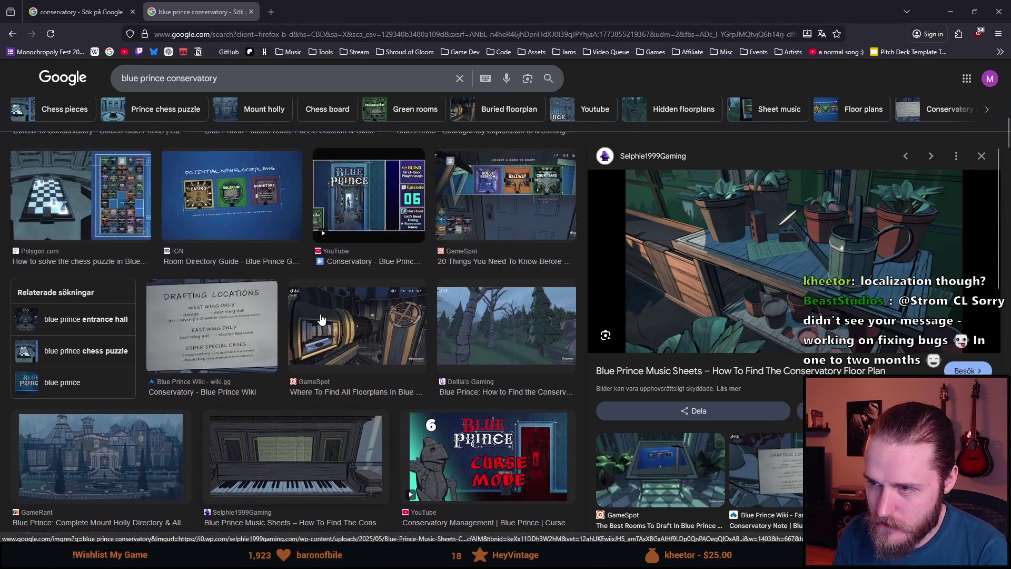
{"action": "scroll", "coordinate": [208, 379], "scroll_direction": "up", "scroll_amount": 4}
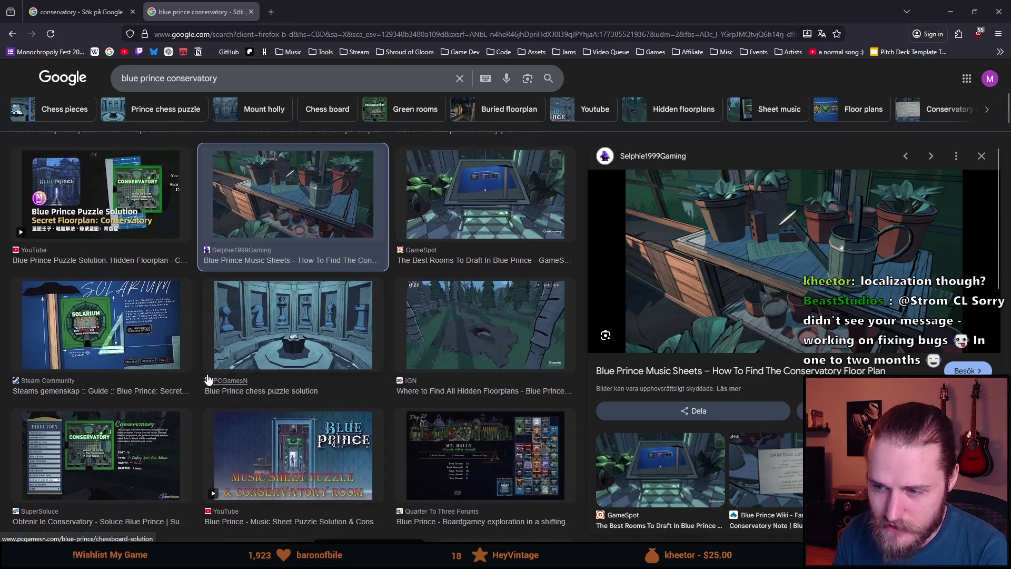
{"action": "scroll", "coordinate": [208, 379], "scroll_direction": "up", "scroll_amount": 1}
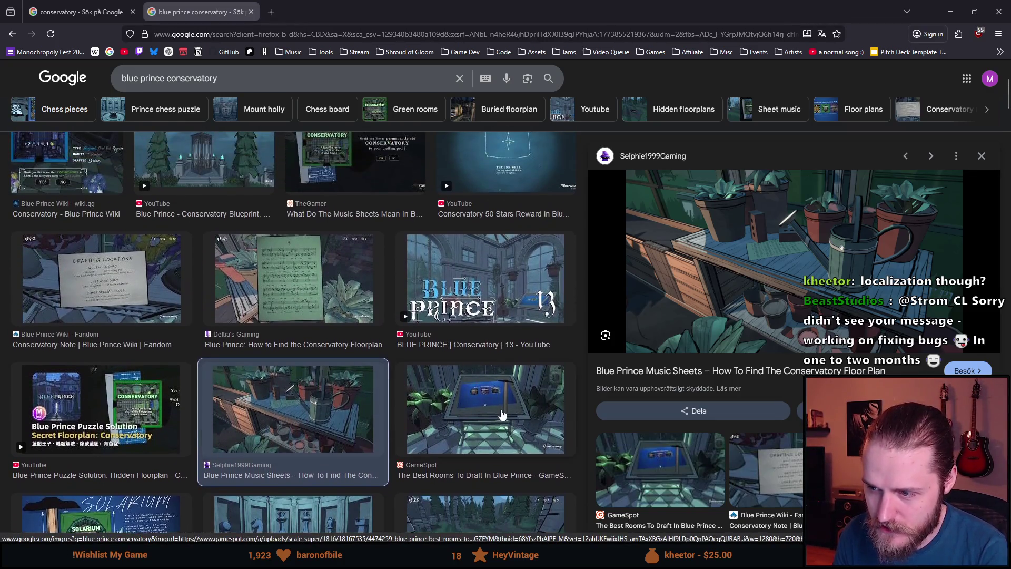
{"action": "left_click", "coordinate": [500, 409]}
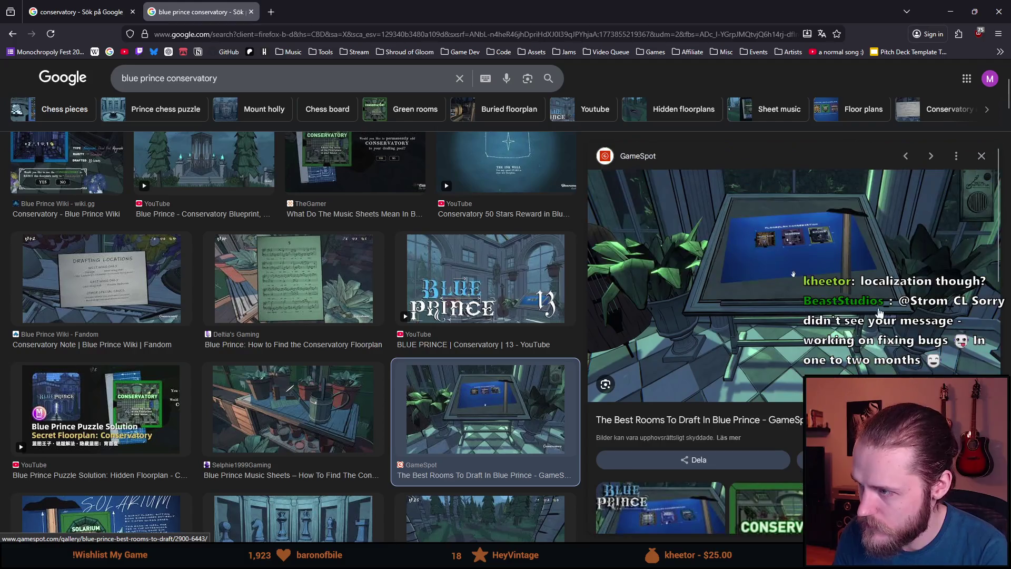
{"action": "scroll", "coordinate": [684, 343], "scroll_direction": "down", "scroll_amount": 1}
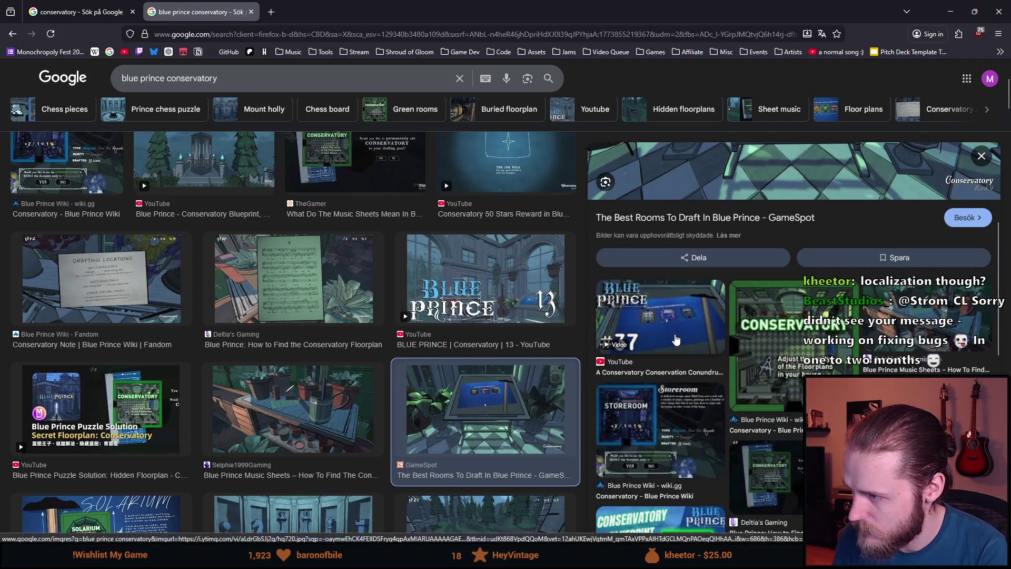
{"action": "left_click", "coordinate": [748, 327]}
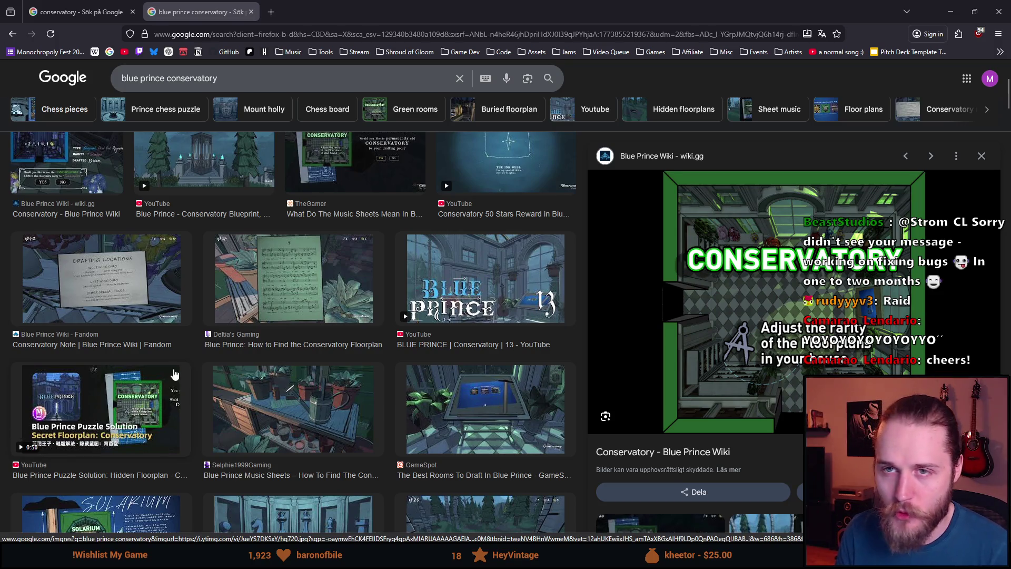
- Restore the Firefox window, maximize it again, and scroll down the results
{"action": "double_click", "coordinate": [346, 11]}
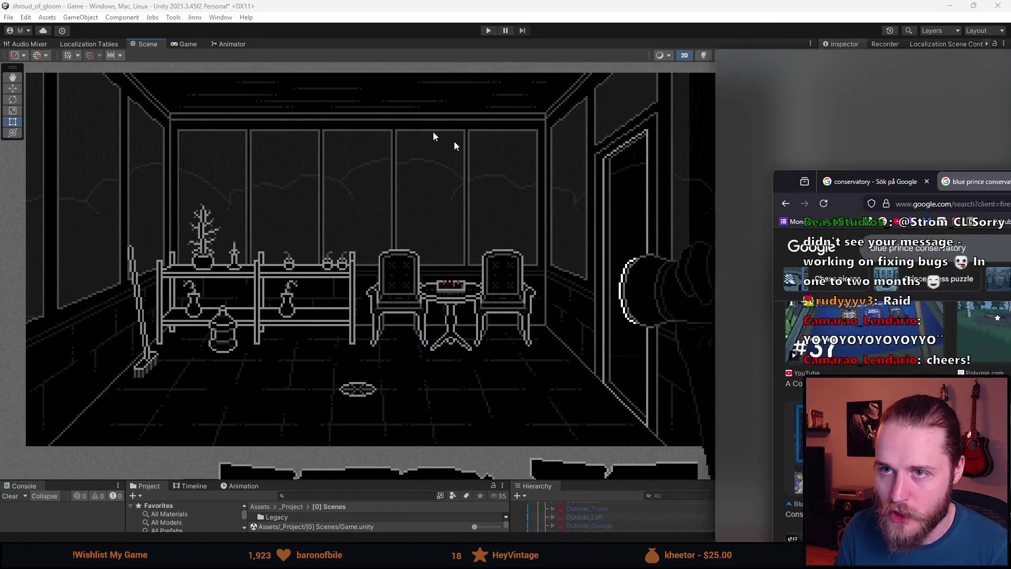
{"action": "key", "text": "super+Up"}
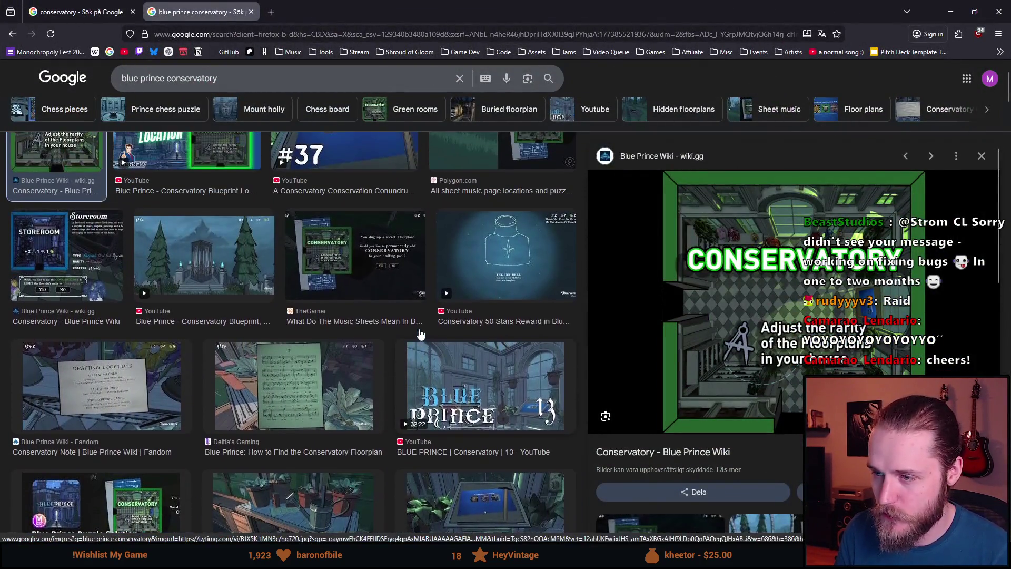
{"action": "scroll", "coordinate": [420, 334], "scroll_direction": "down", "scroll_amount": 3}
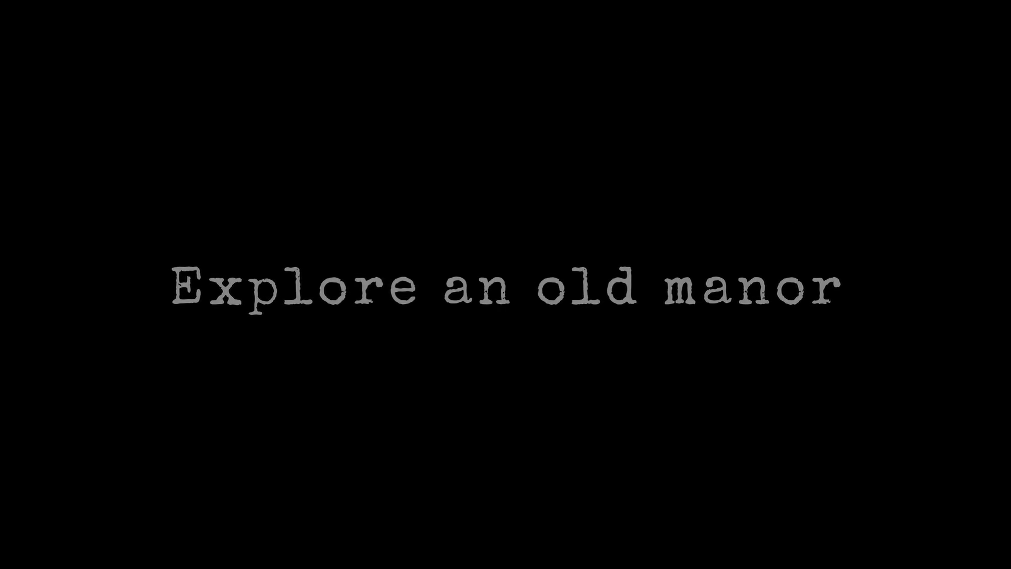
- Play the game trailer through its puzzle-room gameplay, then leave the video player
{"action": "left_click", "coordinate": [341, 347]}
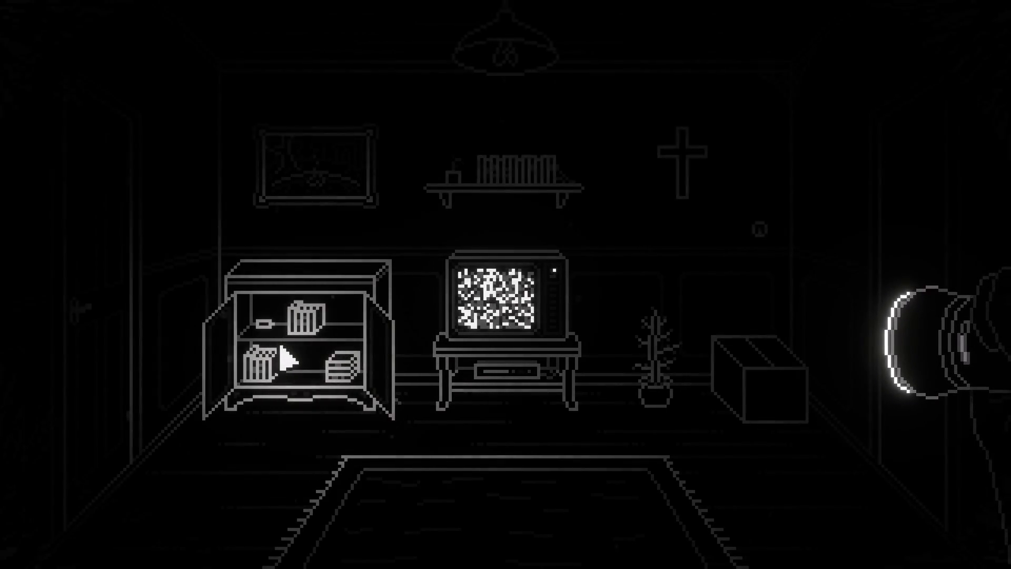
{"action": "left_click", "coordinate": [741, 377]}
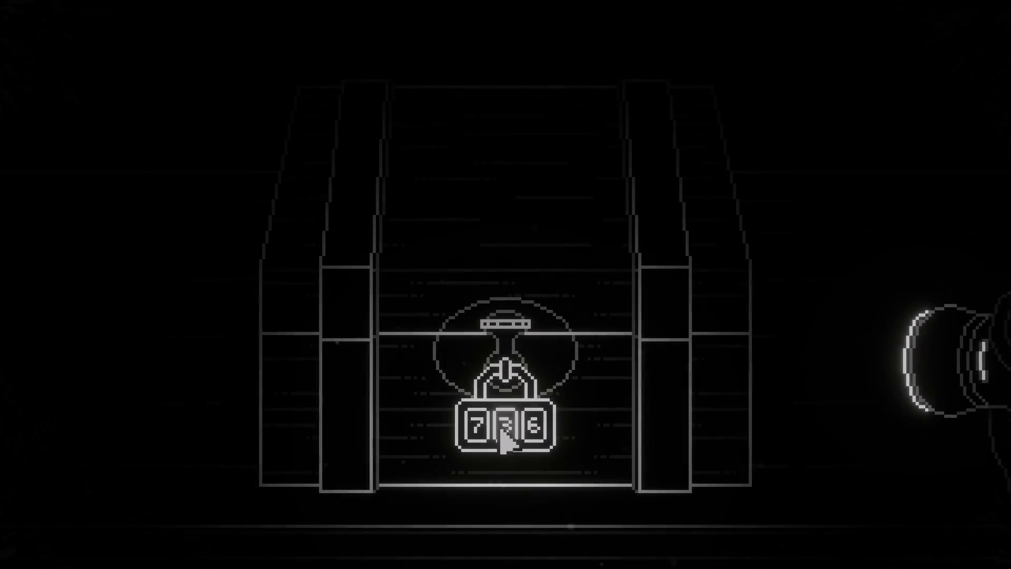
{"action": "left_click", "coordinate": [507, 436]}
{"action": "left_click", "coordinate": [508, 438]}
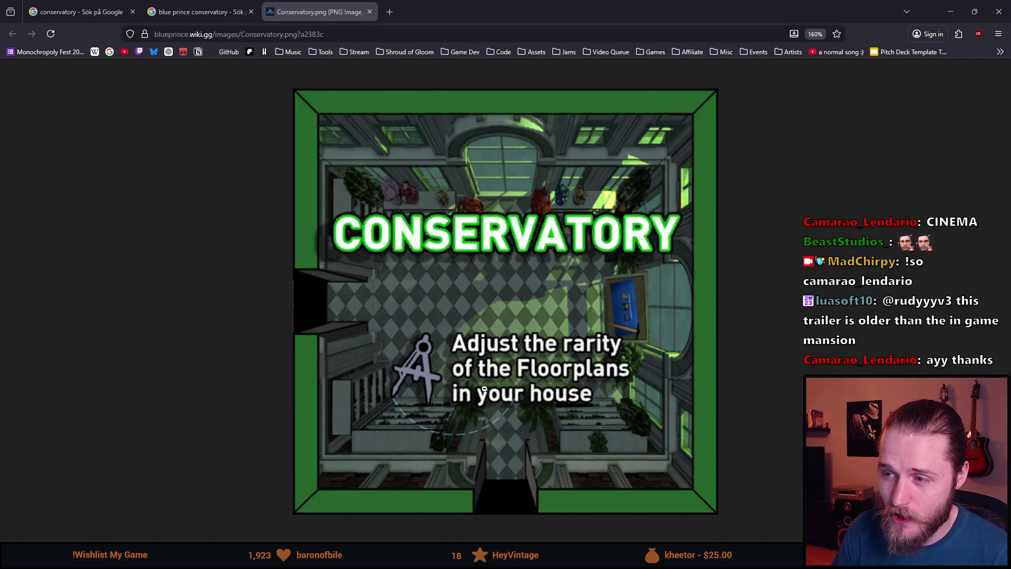
{"action": "mouse_move", "coordinate": [474, 5]}
{"action": "left_mouse_down"}
{"action": "mouse_move", "coordinate": [748, 295]}
{"action": "mouse_move", "coordinate": [463, 2]}
{"action": "left_mouse_up"}
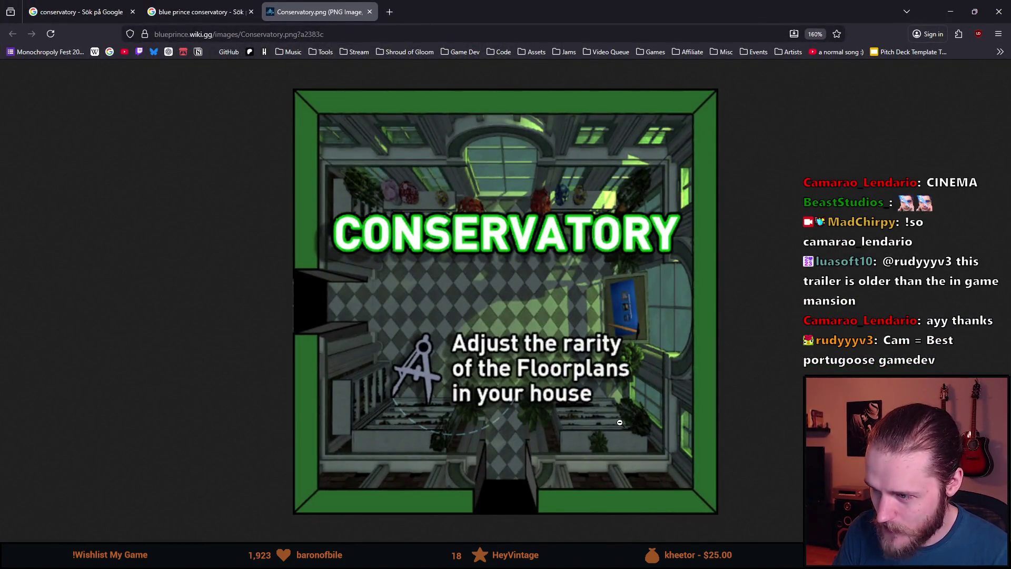
{"action": "mouse_move", "coordinate": [473, 11]}
{"action": "left_mouse_down"}
{"action": "mouse_move", "coordinate": [1003, 138]}
{"action": "mouse_move", "coordinate": [954, 115]}
{"action": "mouse_move", "coordinate": [770, 189]}
{"action": "mouse_move", "coordinate": [549, 99]}
{"action": "mouse_move", "coordinate": [555, 2]}
{"action": "left_mouse_up"}
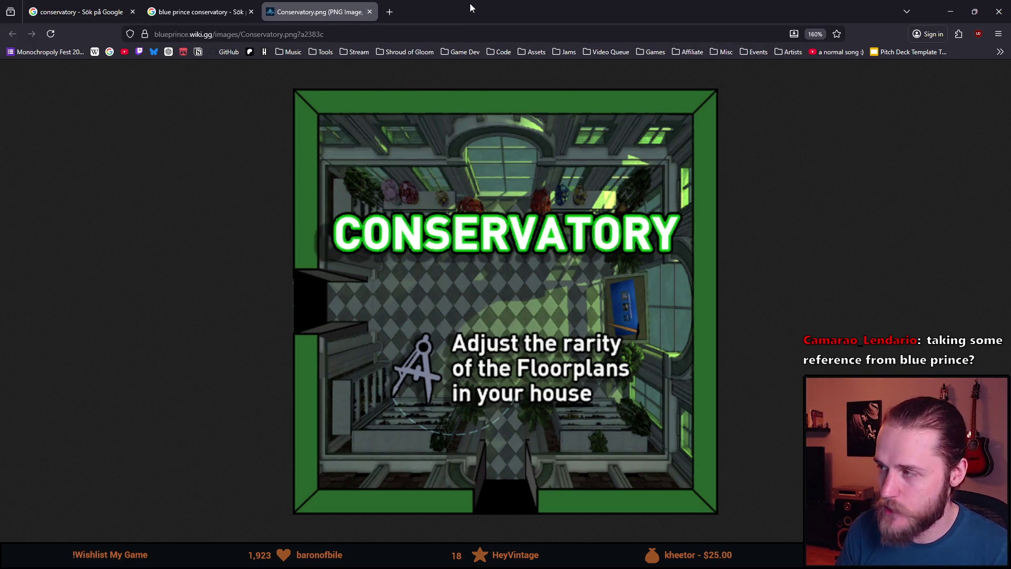
{"action": "left_click_drag", "start_coordinate": [469, 4], "coordinate": [1010, 6]}
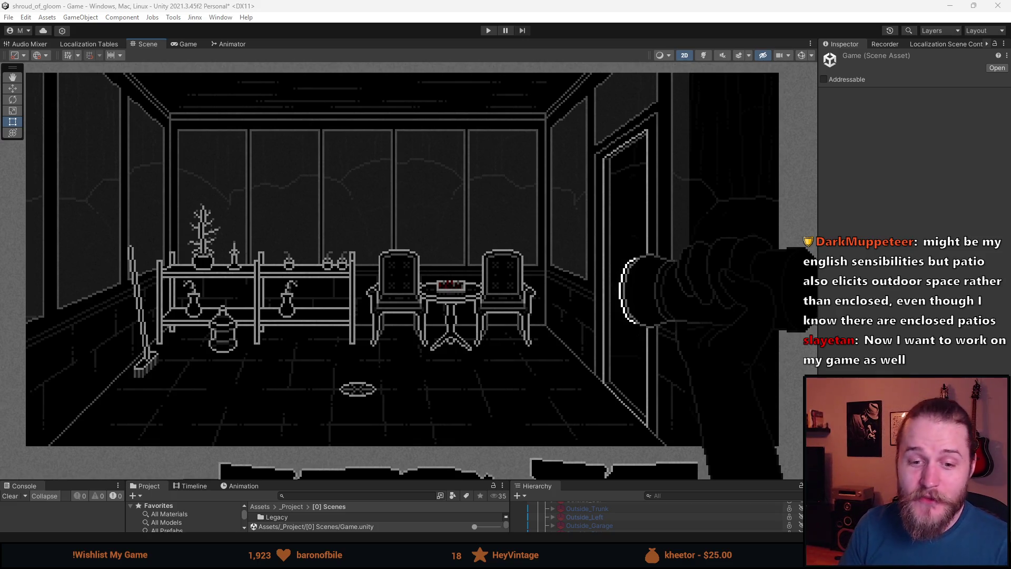
- Bring Firefox with the Blue Prince Wiki Conservatory.png card back to the front
{"action": "key", "text": "alt+Tab"}
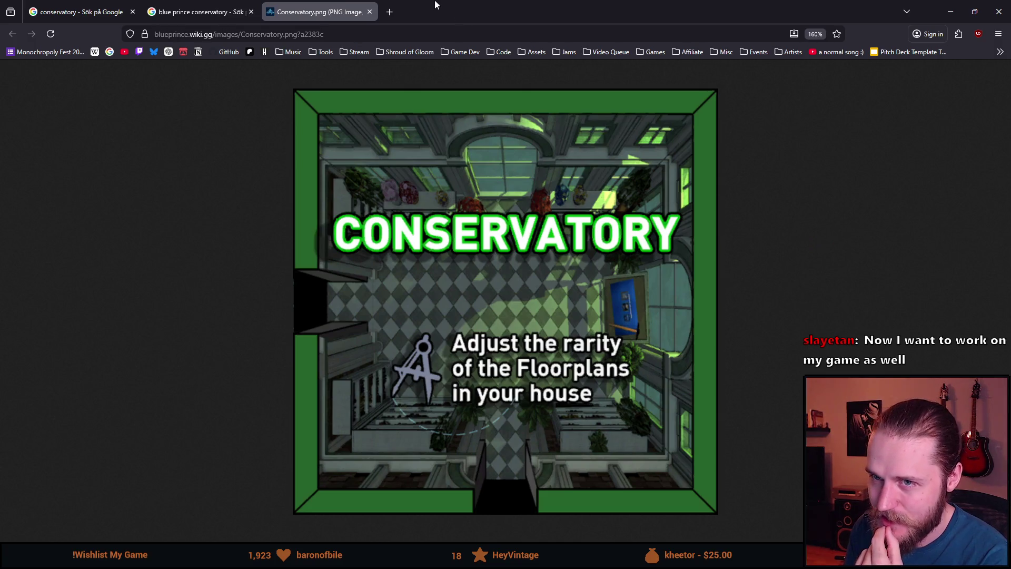
{"action": "key", "text": "alt+Tab"}
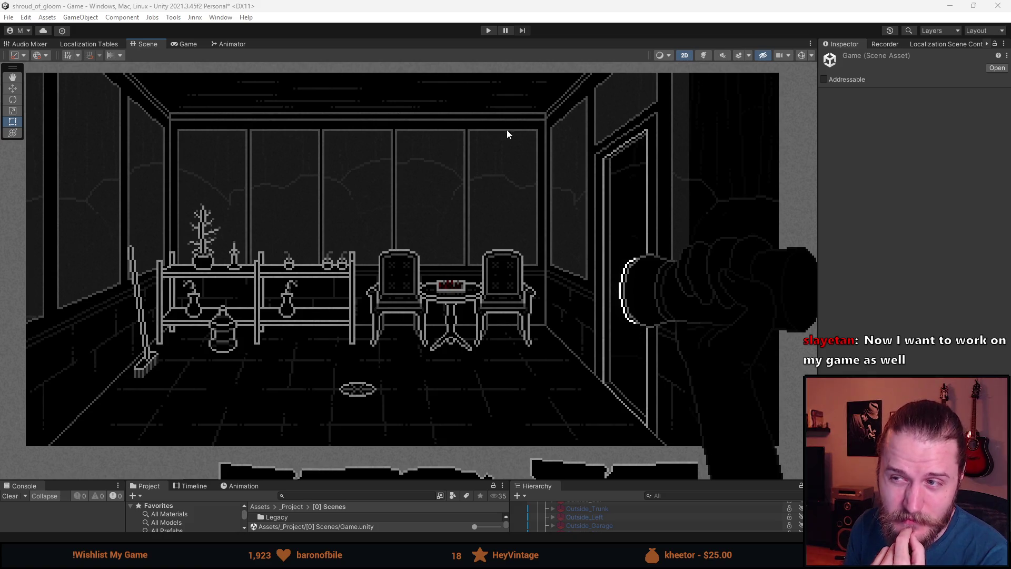
- Select Particle_Effects, zoom the Scene view, and raise the splitter to enlarge Project and Hierarchy
{"action": "left_click", "coordinate": [612, 63]}
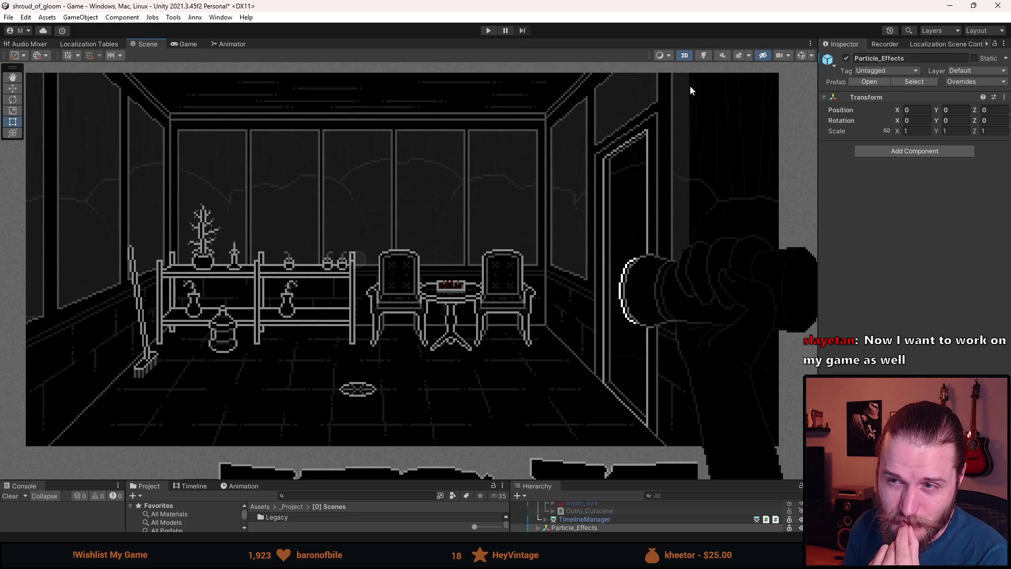
{"action": "scroll", "coordinate": [441, 216], "scroll_direction": "down", "scroll_amount": 3}
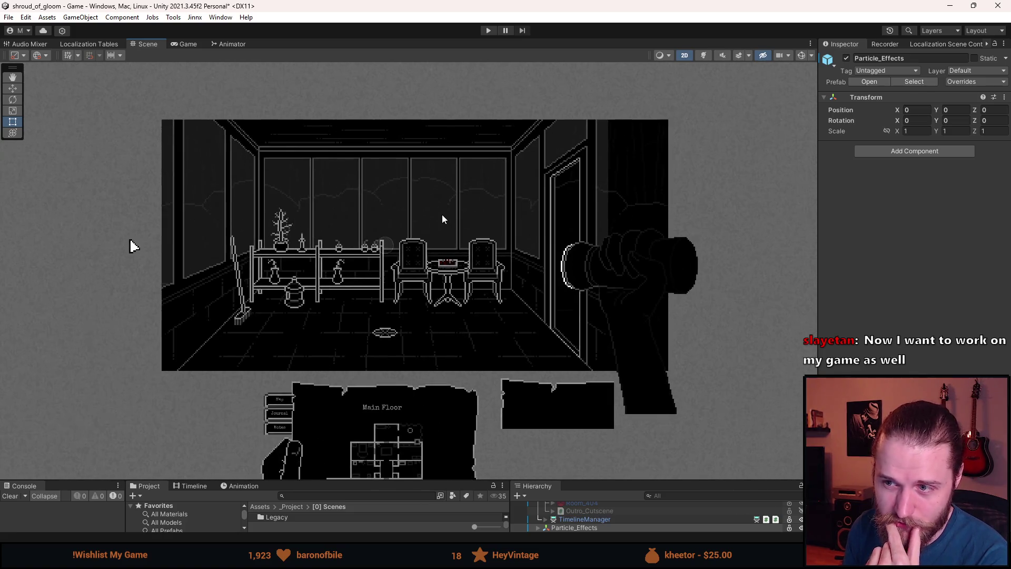
{"action": "scroll", "coordinate": [439, 224], "scroll_direction": "up", "scroll_amount": 3}
{"action": "scroll", "coordinate": [440, 227], "scroll_direction": "down", "scroll_amount": 1}
{"action": "scroll", "coordinate": [439, 226], "scroll_direction": "down", "scroll_amount": 2}
{"action": "scroll", "coordinate": [354, 226], "scroll_direction": "up", "scroll_amount": 1}
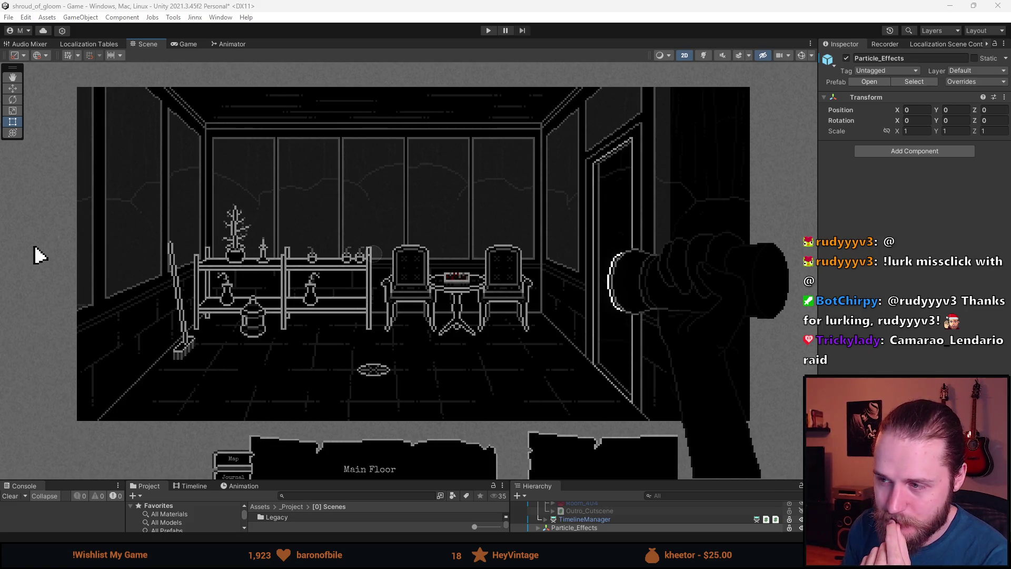
{"action": "left_click_drag", "start_coordinate": [390, 481], "coordinate": [389, 403]}
{"action": "scroll", "coordinate": [330, 242], "scroll_direction": "up", "scroll_amount": 3}
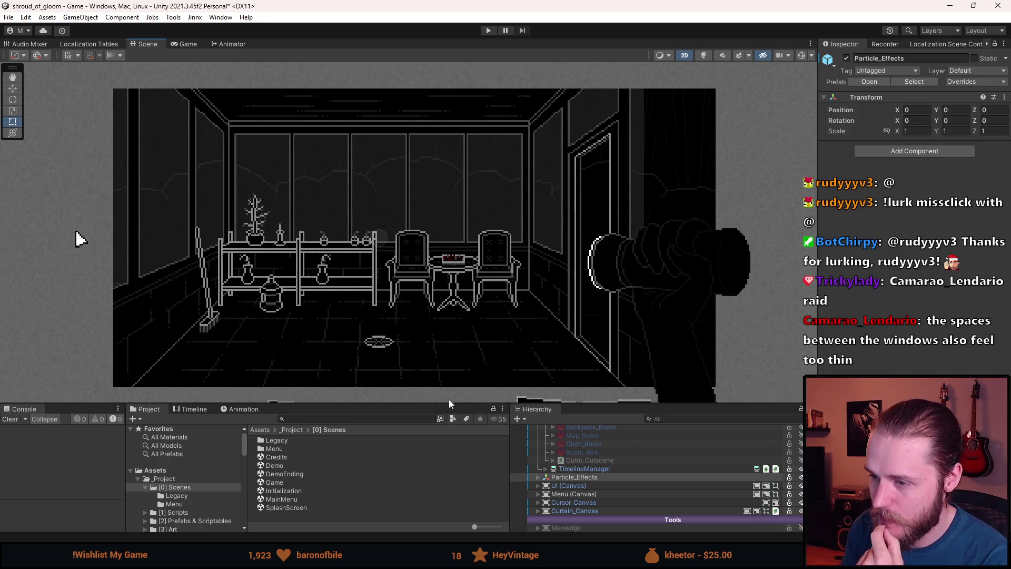
- Raise the bottom panels higher and scroll the Hierarchy to the Rooms group
{"action": "left_click_drag", "start_coordinate": [447, 405], "coordinate": [447, 305]}
{"action": "scroll", "coordinate": [588, 423], "scroll_direction": "up", "scroll_amount": 5}
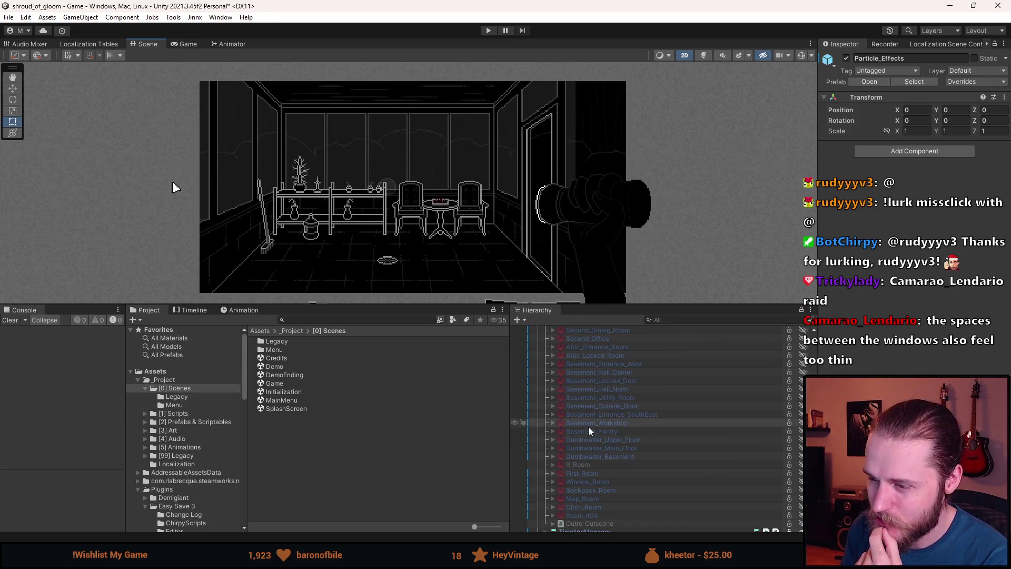
{"action": "scroll", "coordinate": [588, 427], "scroll_direction": "up", "scroll_amount": 5}
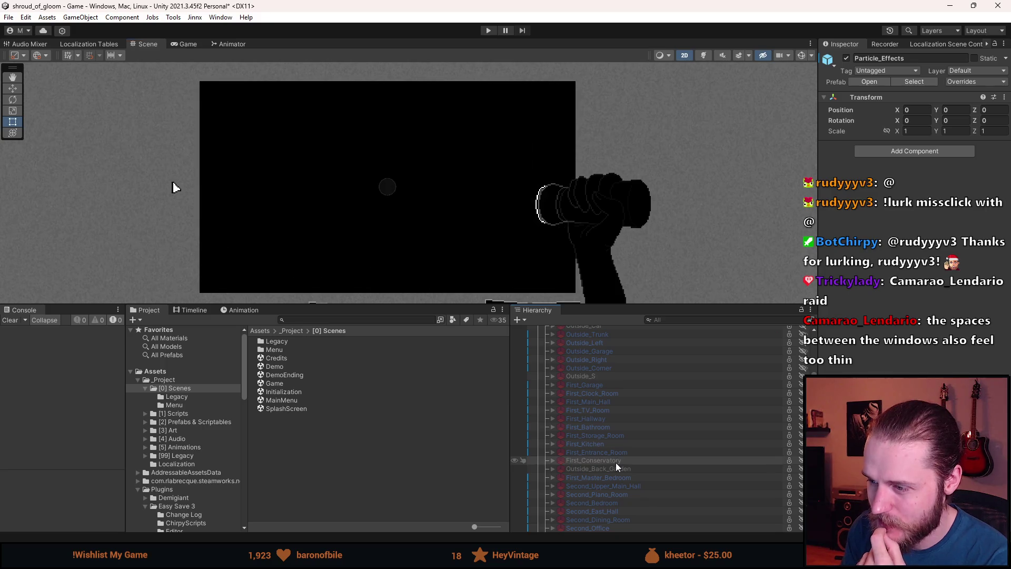
{"action": "scroll", "coordinate": [617, 453], "scroll_direction": "up", "scroll_amount": 10}
{"action": "scroll", "coordinate": [617, 453], "scroll_direction": "down", "scroll_amount": 13}
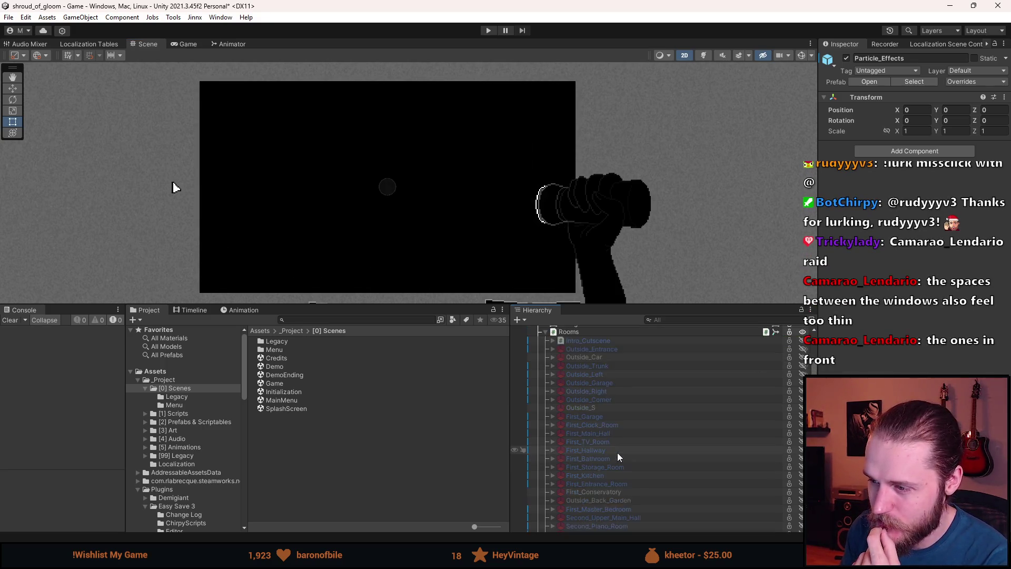
{"action": "scroll", "coordinate": [590, 428], "scroll_direction": "down", "scroll_amount": 3}
{"action": "scroll", "coordinate": [590, 428], "scroll_direction": "down", "scroll_amount": 3}
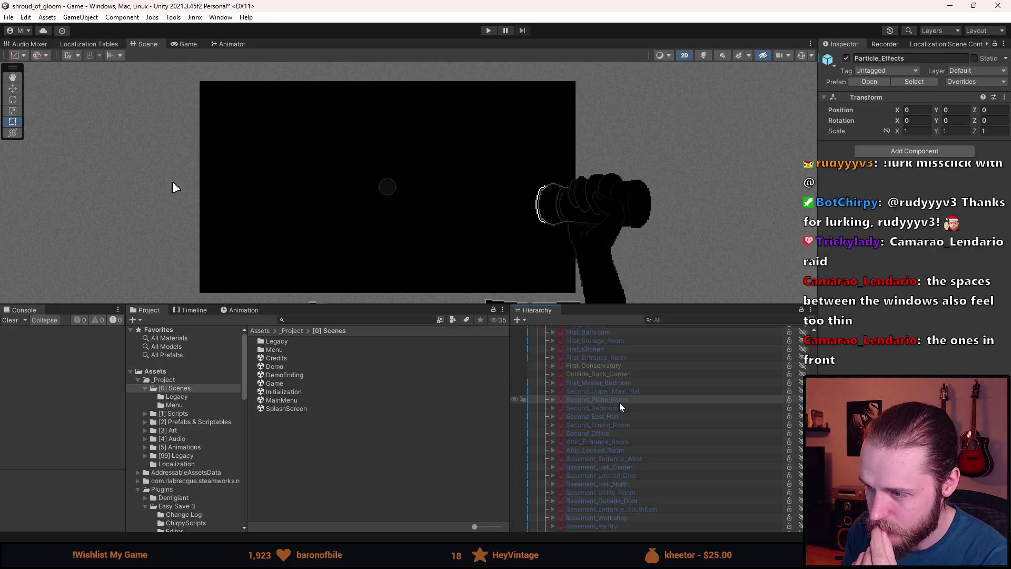
{"action": "scroll", "coordinate": [619, 403], "scroll_direction": "up", "scroll_amount": 10}
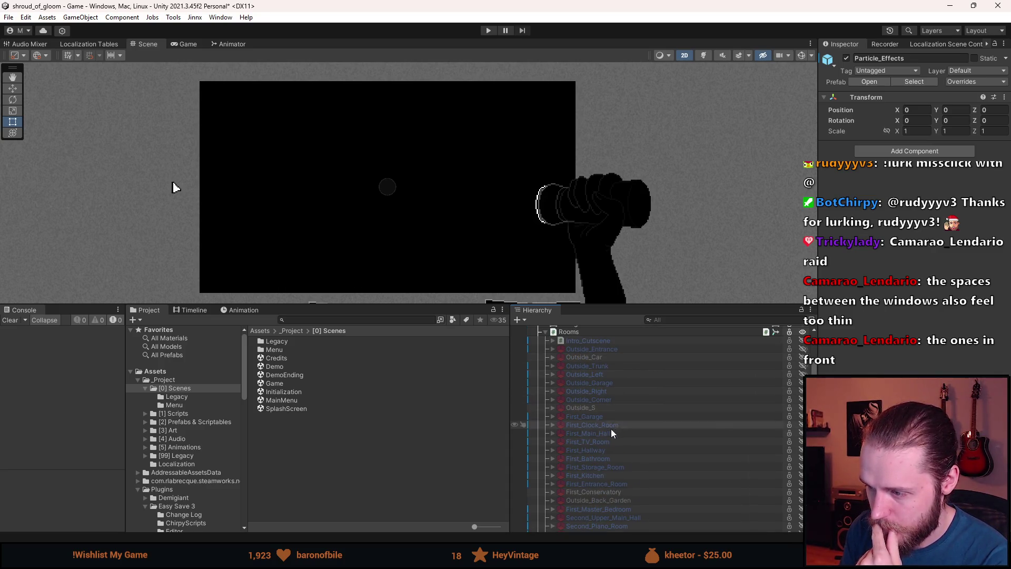
- Show First_Entrance_Room in the scene and search the project assets for 'sign'
{"action": "key", "text": "a"}
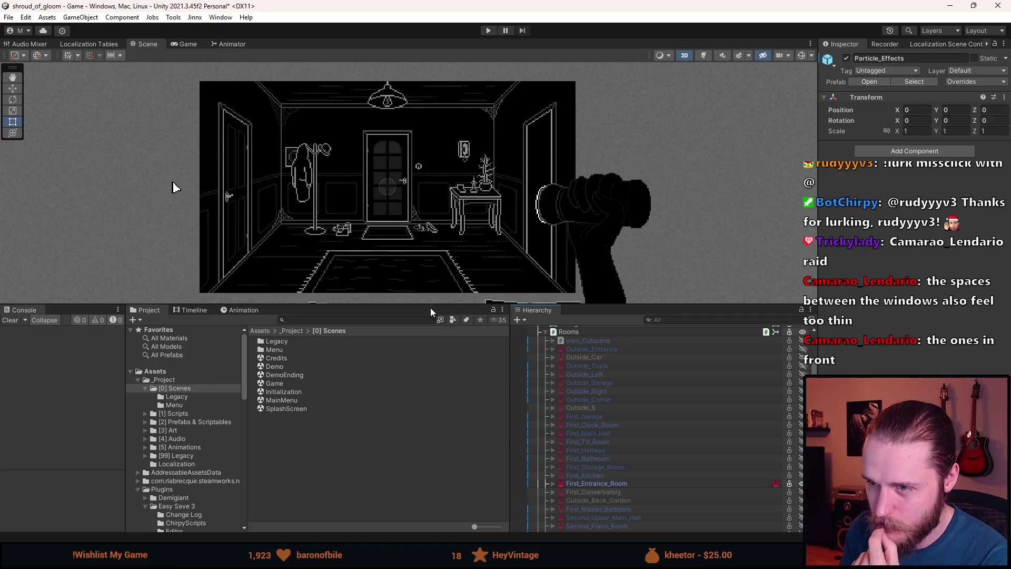
{"action": "left_click", "coordinate": [309, 321]}
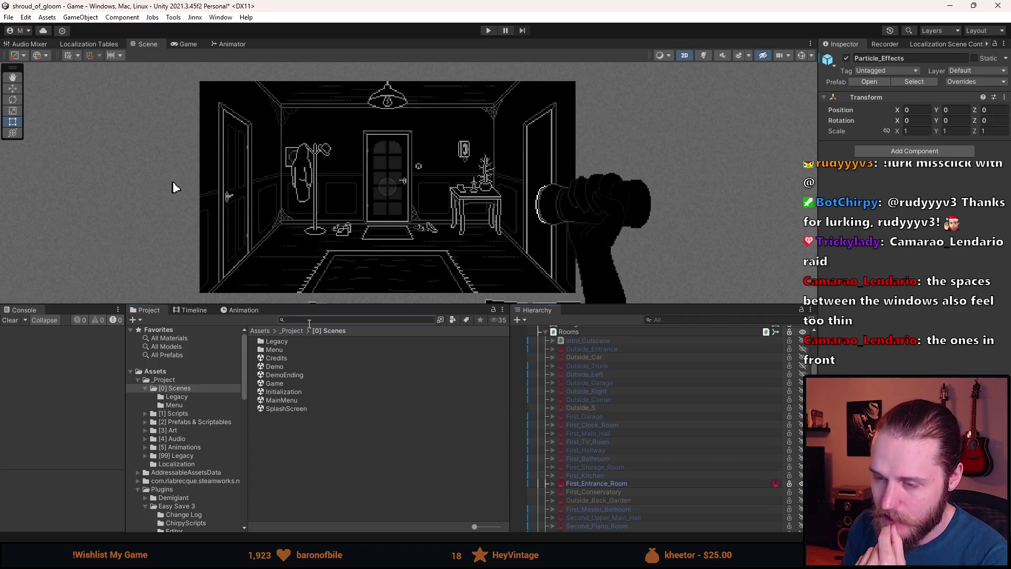
{"action": "type", "text": "sign"}
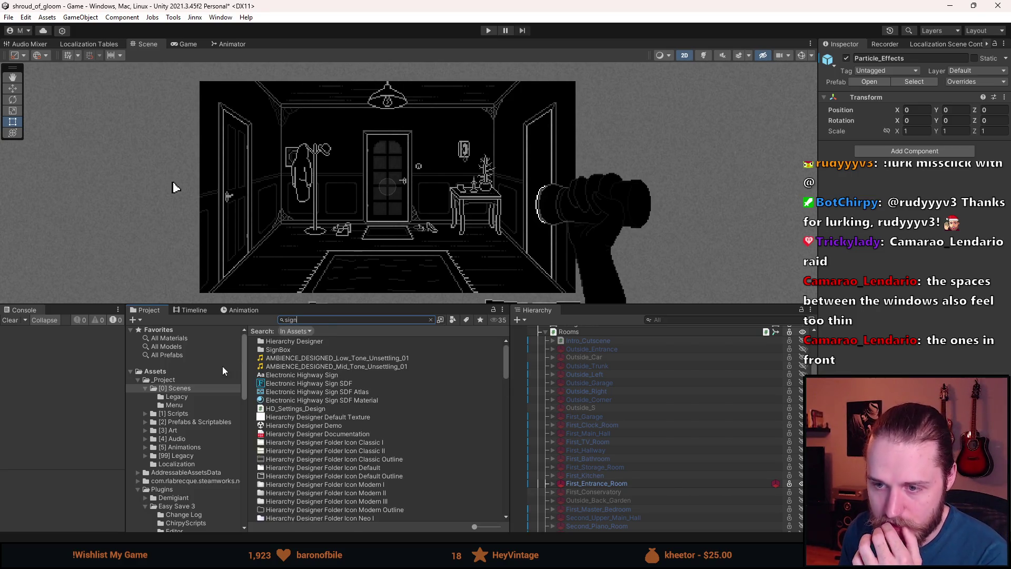
- Clear the search and browse Prefabs & Scriptables > [0] Props
{"action": "left_click", "coordinate": [182, 380]}
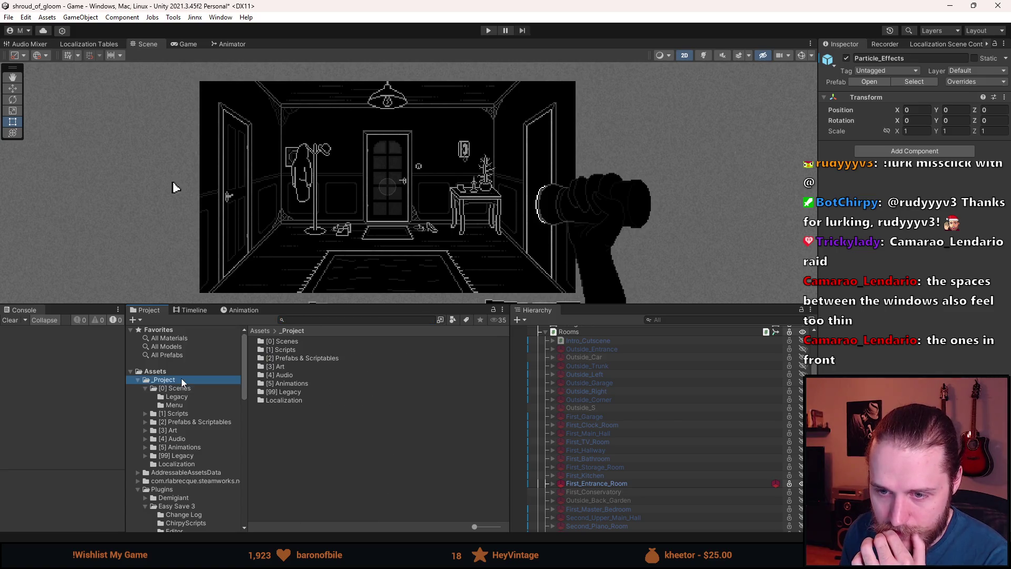
{"action": "double_click", "coordinate": [291, 359]}
{"action": "double_click", "coordinate": [292, 343]}
{"action": "scroll", "coordinate": [311, 415], "scroll_direction": "down", "scroll_amount": 15}
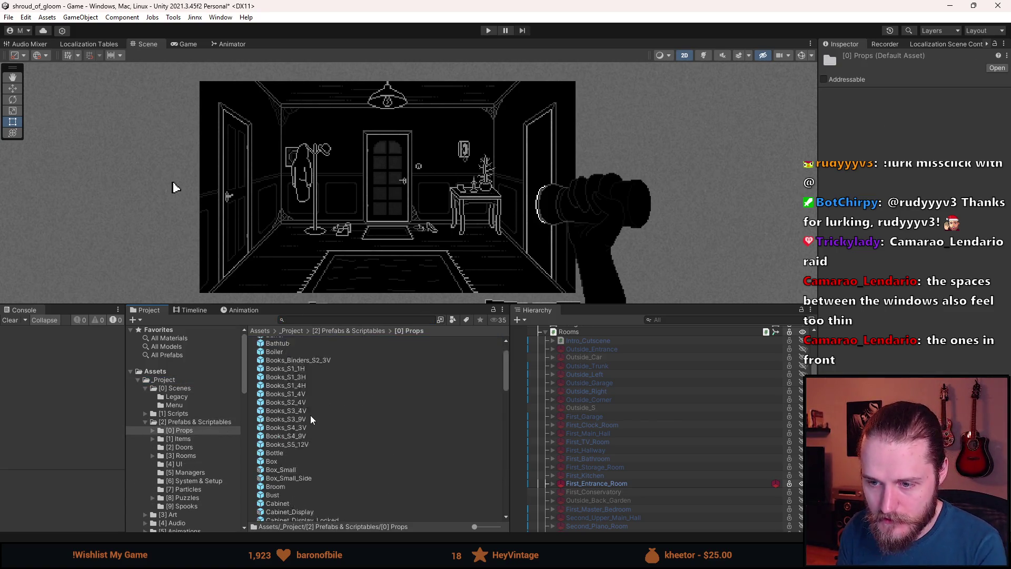
{"action": "scroll", "coordinate": [305, 418], "scroll_direction": "up", "scroll_amount": 5}
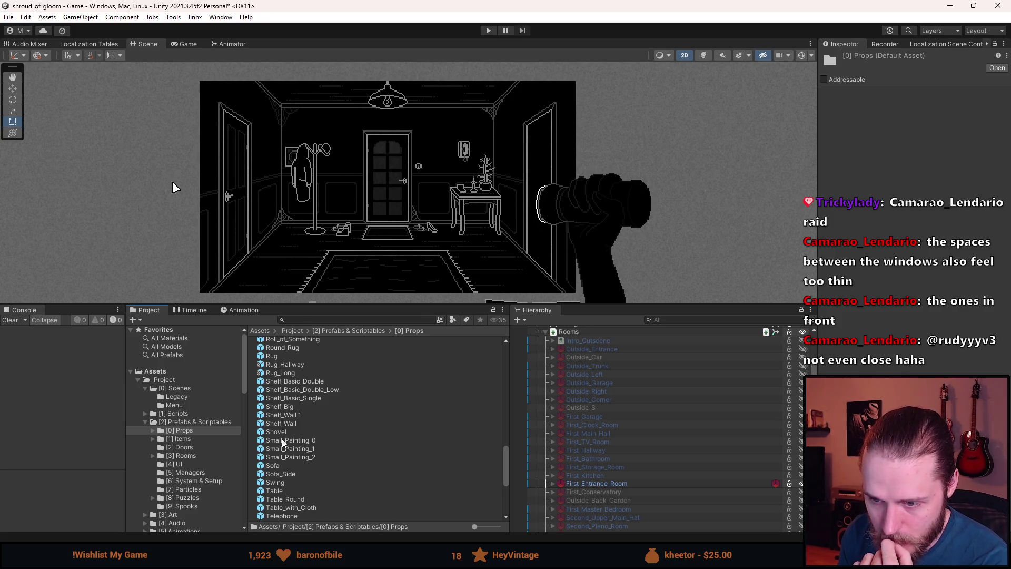
{"action": "scroll", "coordinate": [285, 489], "scroll_direction": "down", "scroll_amount": 5}
{"action": "scroll", "coordinate": [287, 487], "scroll_direction": "down", "scroll_amount": 2}
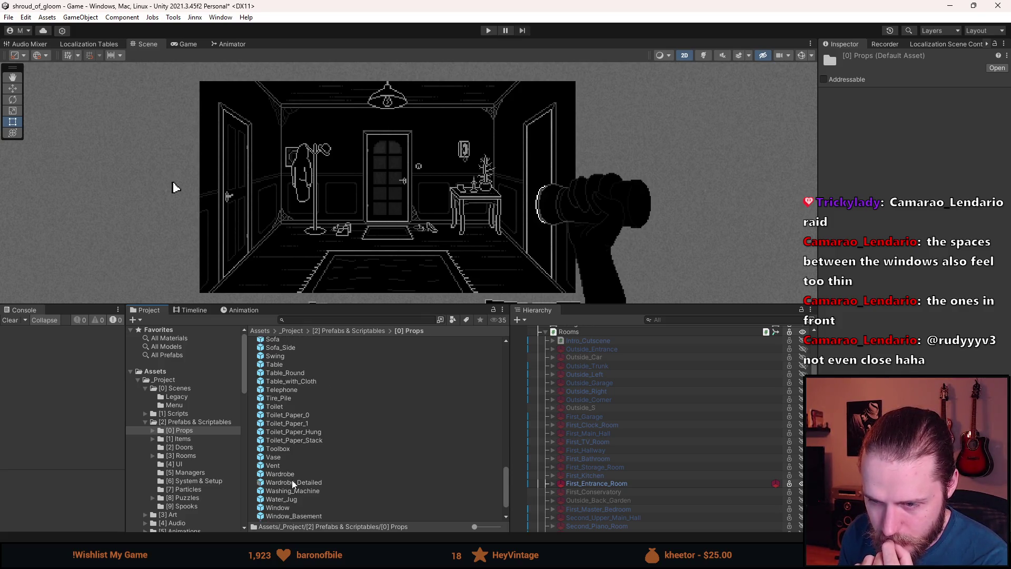
{"action": "scroll", "coordinate": [295, 482], "scroll_direction": "down", "scroll_amount": 2}
{"action": "scroll", "coordinate": [306, 477], "scroll_direction": "up", "scroll_amount": 15}
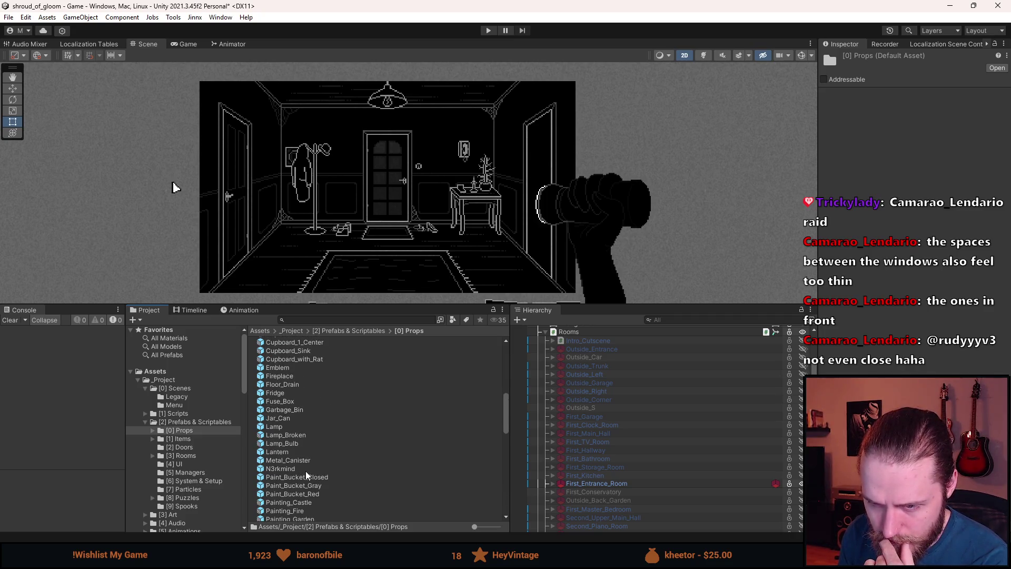
{"action": "scroll", "coordinate": [307, 476], "scroll_direction": "up", "scroll_amount": 2}
{"action": "scroll", "coordinate": [307, 475], "scroll_direction": "up", "scroll_amount": 12}
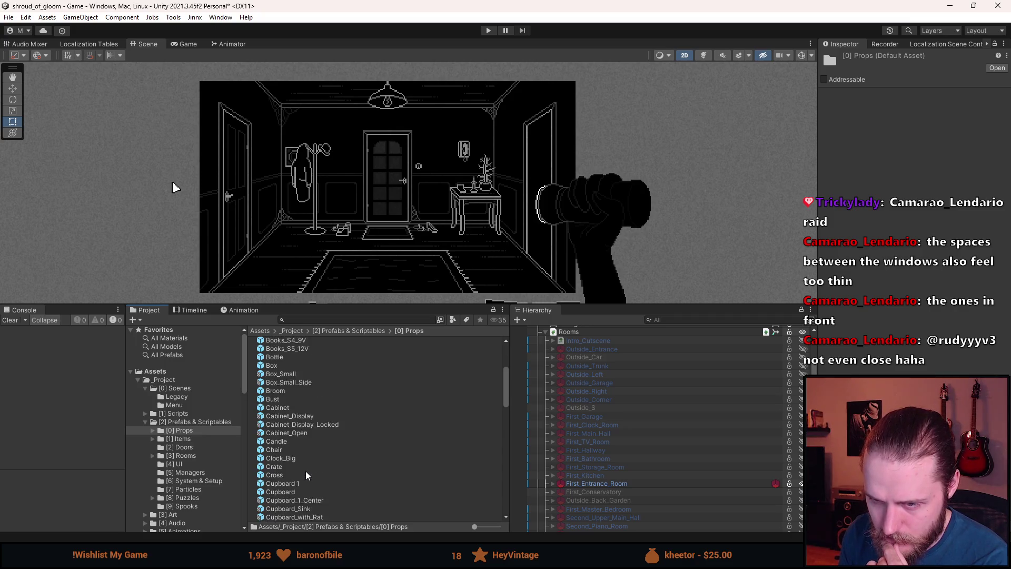
- Reopen the [0] Props folder from Prefabs & Scriptables and scroll down its prop list
{"action": "left_click", "coordinate": [205, 421]}
{"action": "scroll", "coordinate": [388, 467], "scroll_direction": "down", "scroll_amount": 4}
{"action": "scroll", "coordinate": [323, 428], "scroll_direction": "up", "scroll_amount": 4}
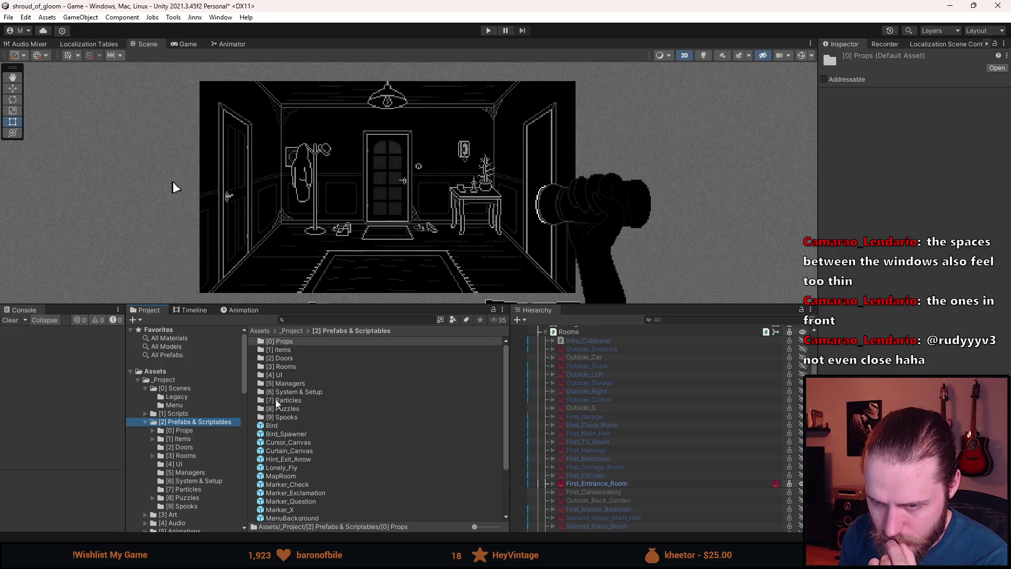
{"action": "double_click", "coordinate": [290, 342]}
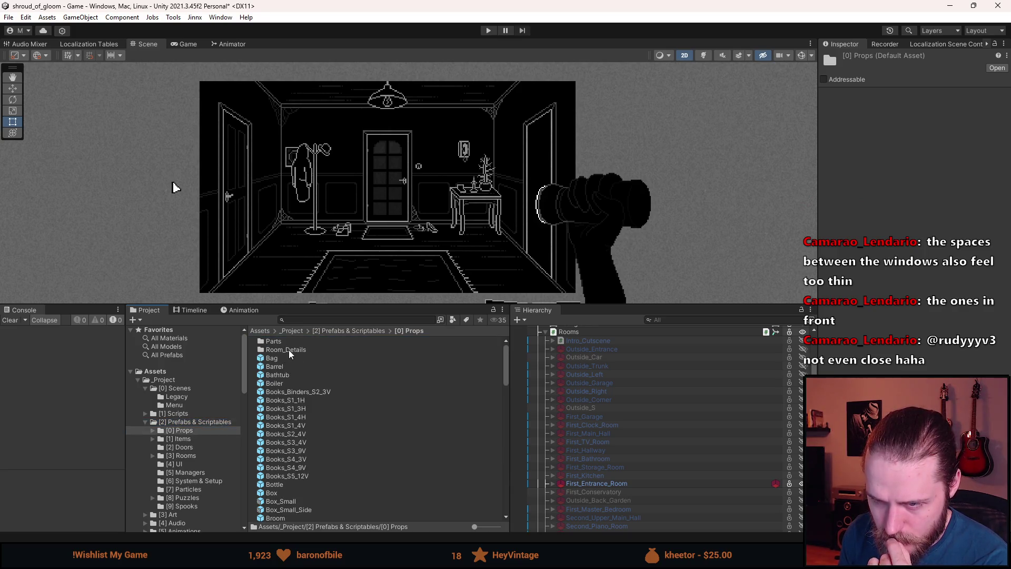
{"action": "scroll", "coordinate": [300, 375], "scroll_direction": "down", "scroll_amount": 2}
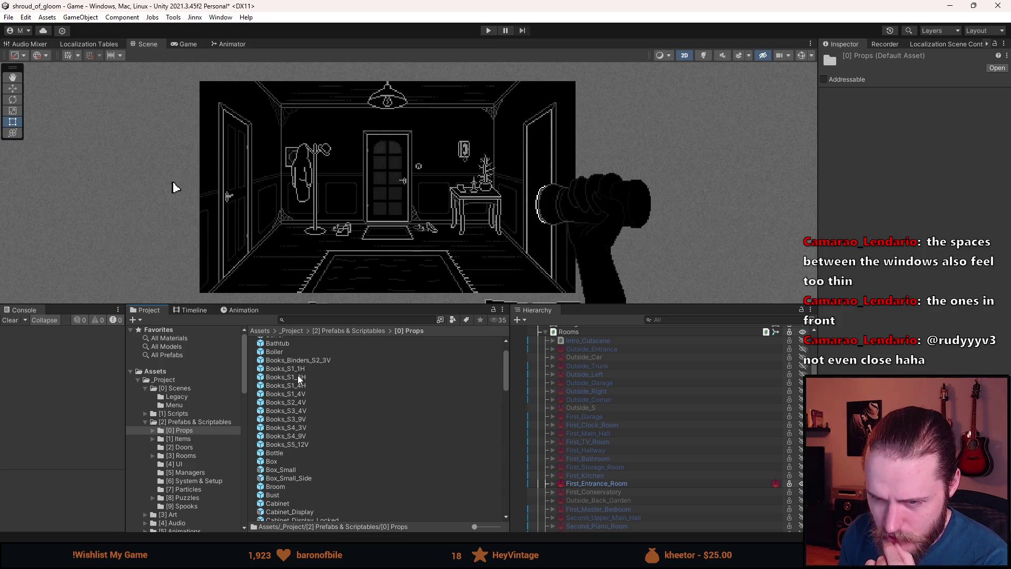
{"action": "scroll", "coordinate": [303, 372], "scroll_direction": "down", "scroll_amount": 4}
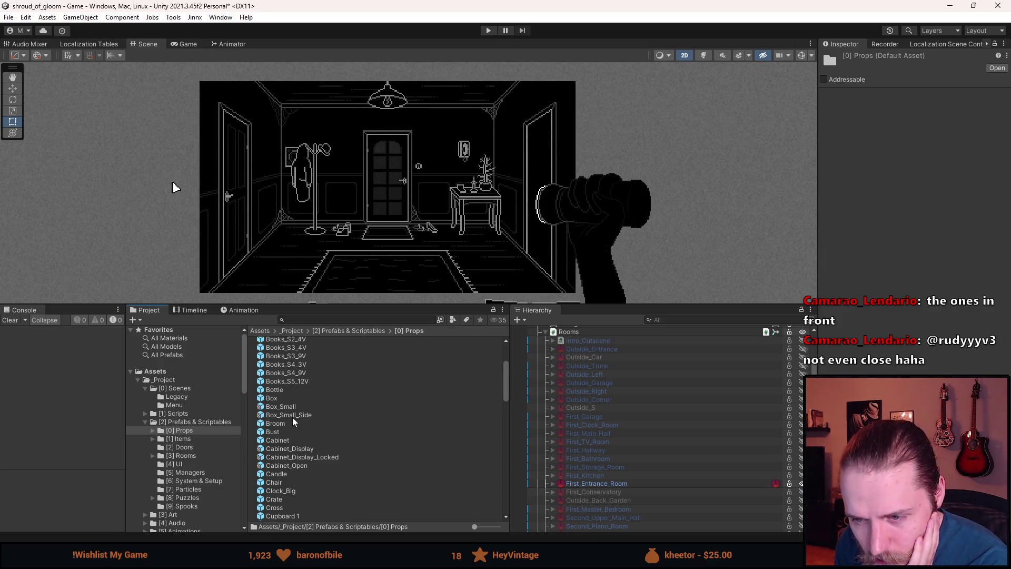
{"action": "scroll", "coordinate": [294, 428], "scroll_direction": "down", "scroll_amount": 5}
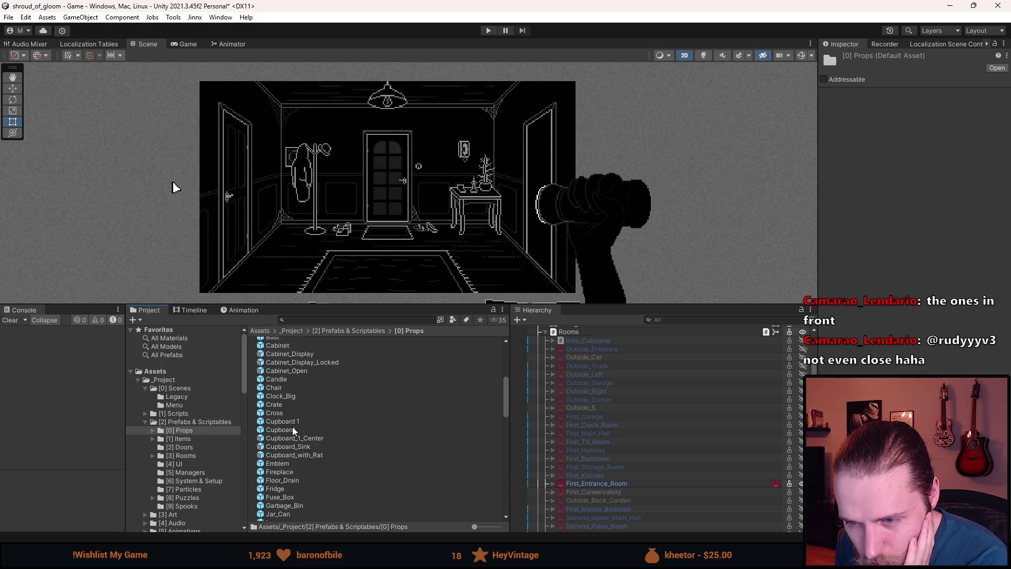
{"action": "scroll", "coordinate": [294, 432], "scroll_direction": "down", "scroll_amount": 1}
{"action": "scroll", "coordinate": [295, 433], "scroll_direction": "down", "scroll_amount": 6}
{"action": "scroll", "coordinate": [295, 433], "scroll_direction": "down", "scroll_amount": 9}
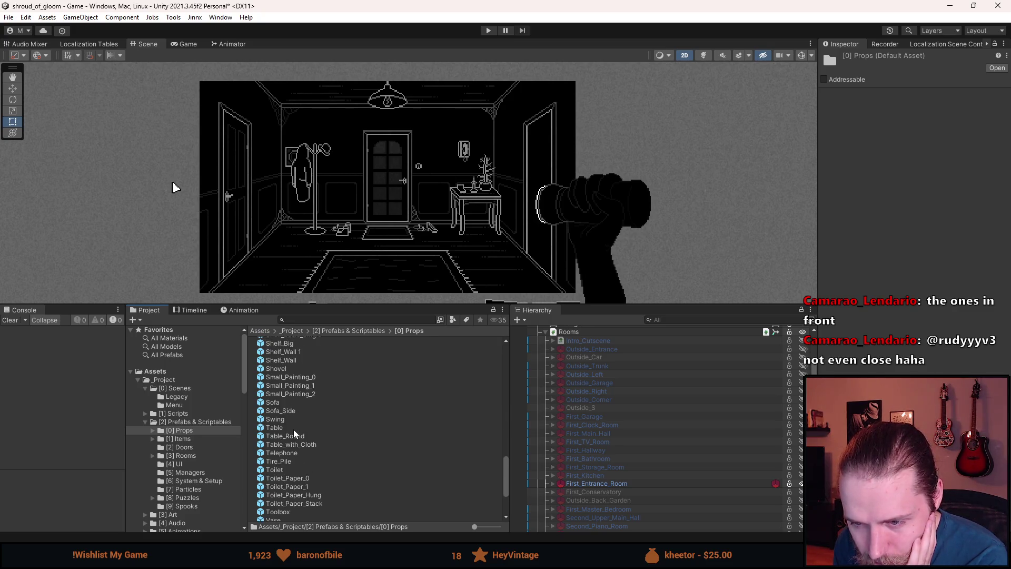
{"action": "scroll", "coordinate": [295, 433], "scroll_direction": "down", "scroll_amount": 4}
- Add a UI > Image child to First_Entrance_Room, keeping its default name
{"action": "right_click", "coordinate": [624, 483]}
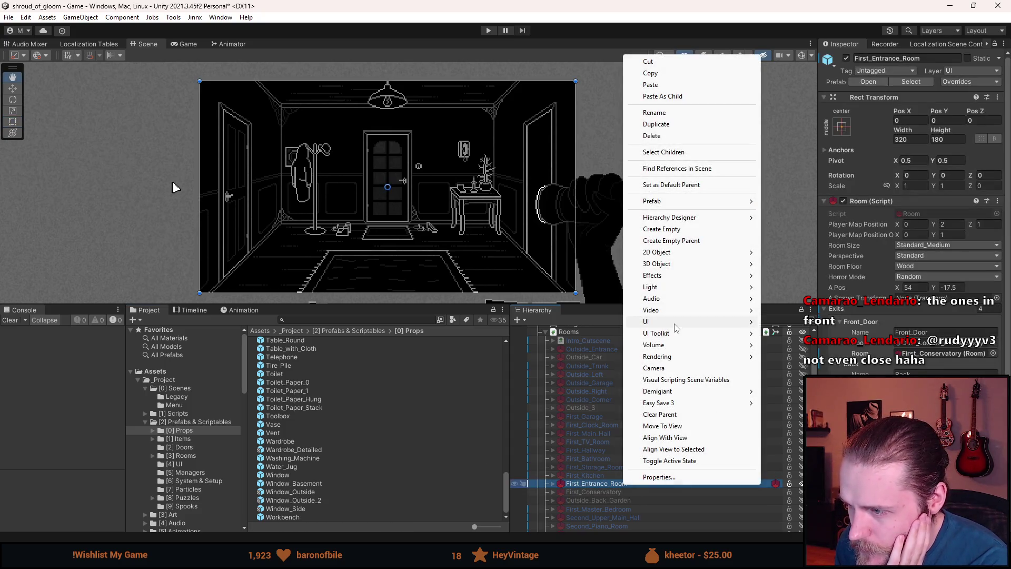
{"action": "mouse_move", "coordinate": [675, 325]}
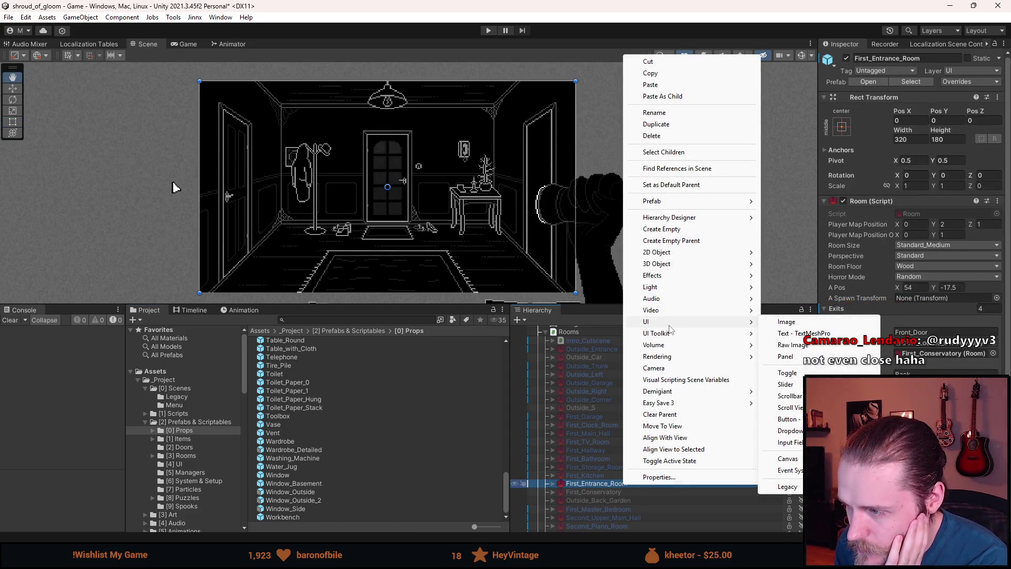
{"action": "left_click", "coordinate": [786, 322]}
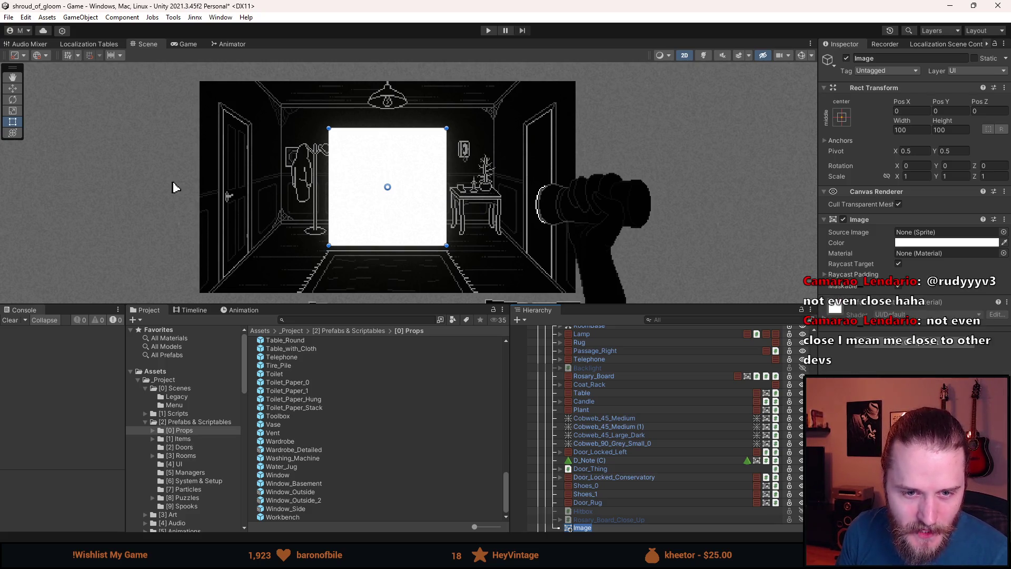
{"action": "left_click", "coordinate": [175, 188]}
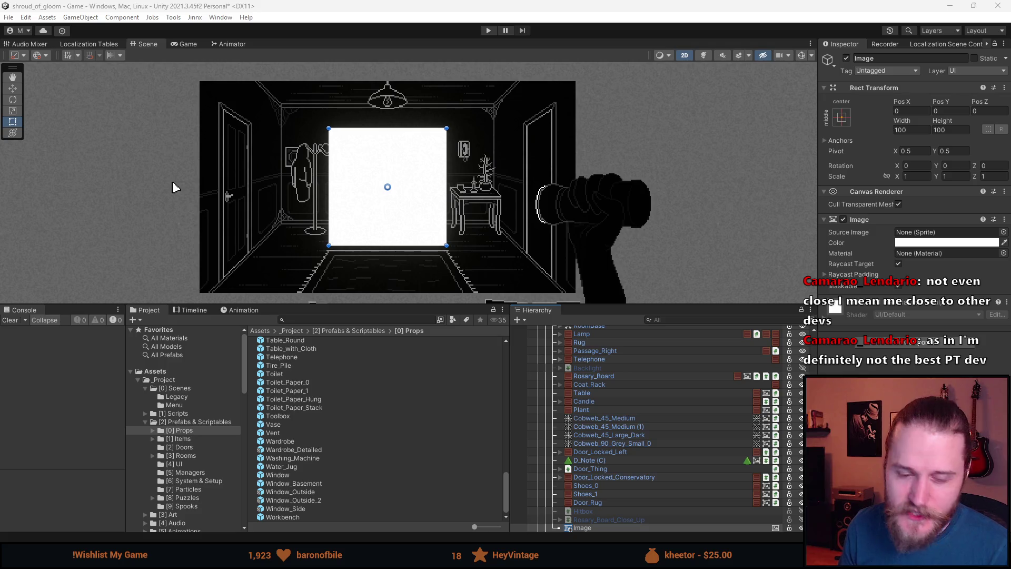
{"action": "scroll", "coordinate": [643, 460], "scroll_direction": "down", "scroll_amount": 3}
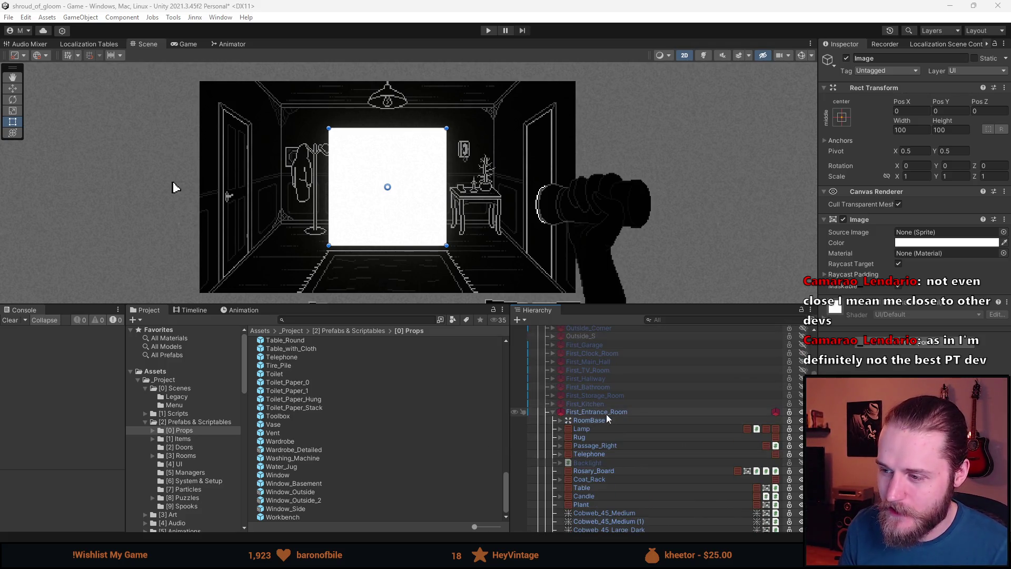
{"action": "key", "text": "ctrl+z"}
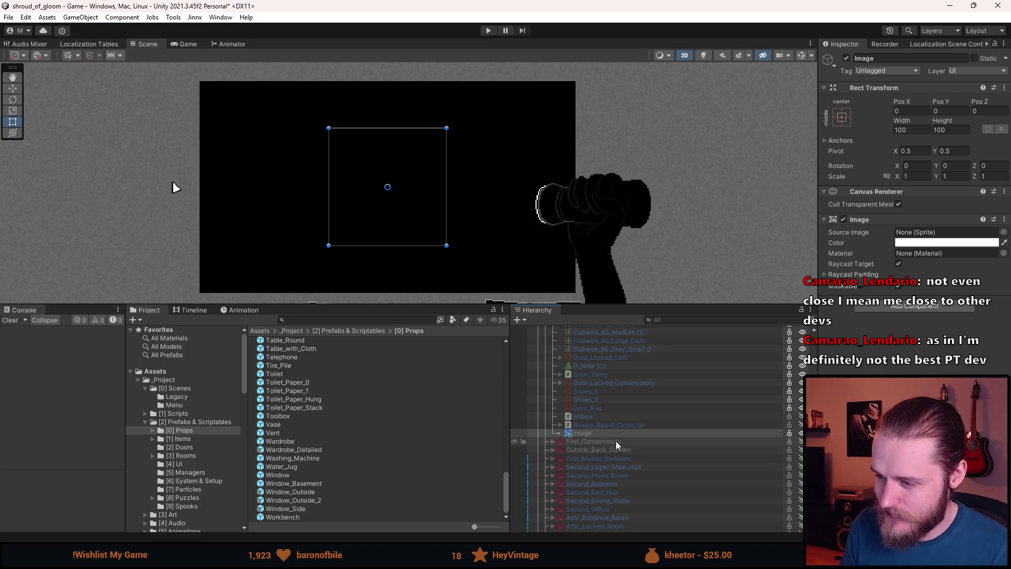
{"action": "key", "text": "ctrl+y"}
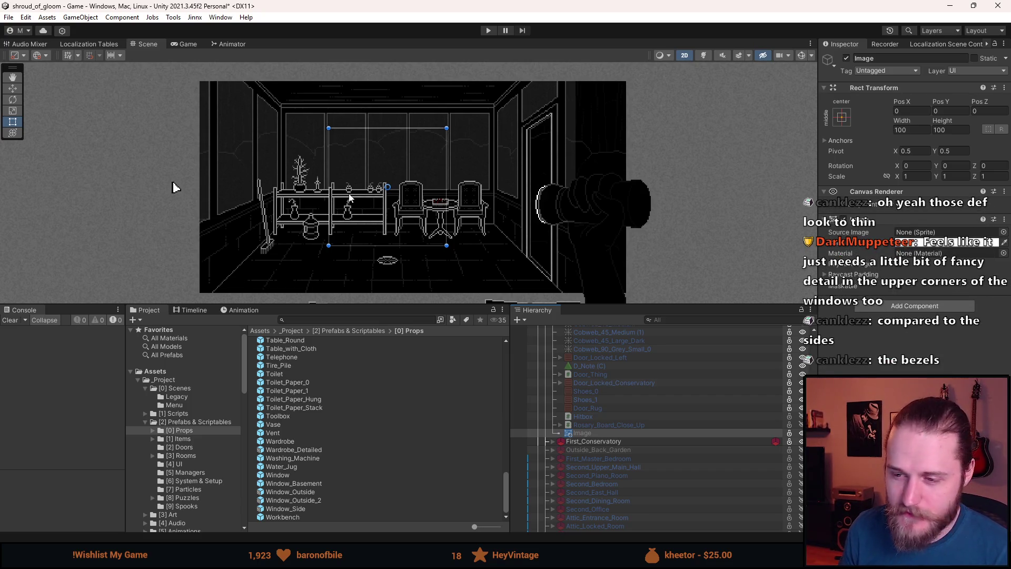
{"action": "scroll", "coordinate": [617, 422], "scroll_direction": "up", "scroll_amount": 6}
{"action": "scroll", "coordinate": [612, 405], "scroll_direction": "down", "scroll_amount": 4}
{"action": "scroll", "coordinate": [592, 428], "scroll_direction": "up", "scroll_amount": 6}
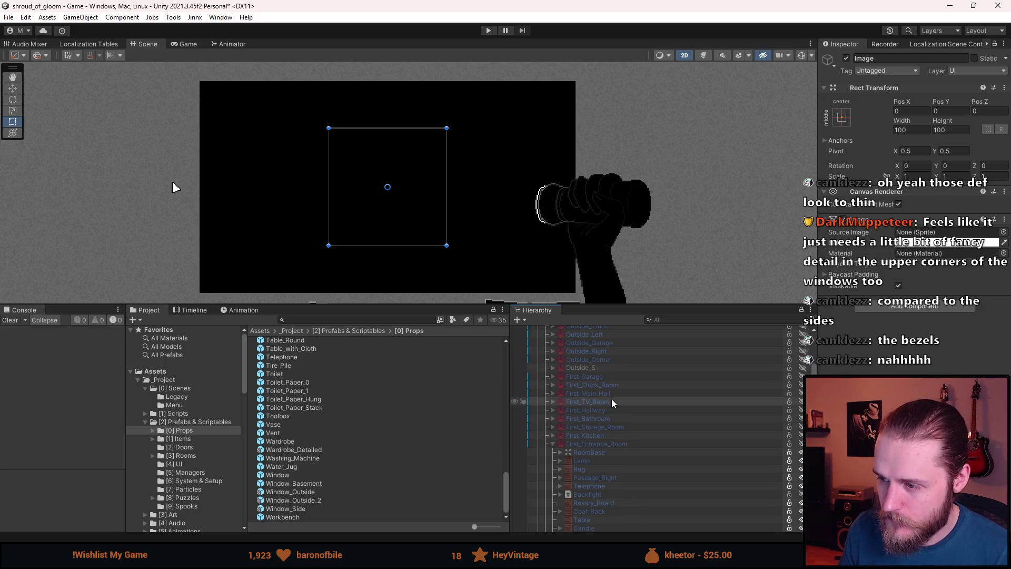
{"action": "left_click", "coordinate": [604, 434]}
{"action": "scroll", "coordinate": [372, 120], "scroll_direction": "up", "scroll_amount": 4}
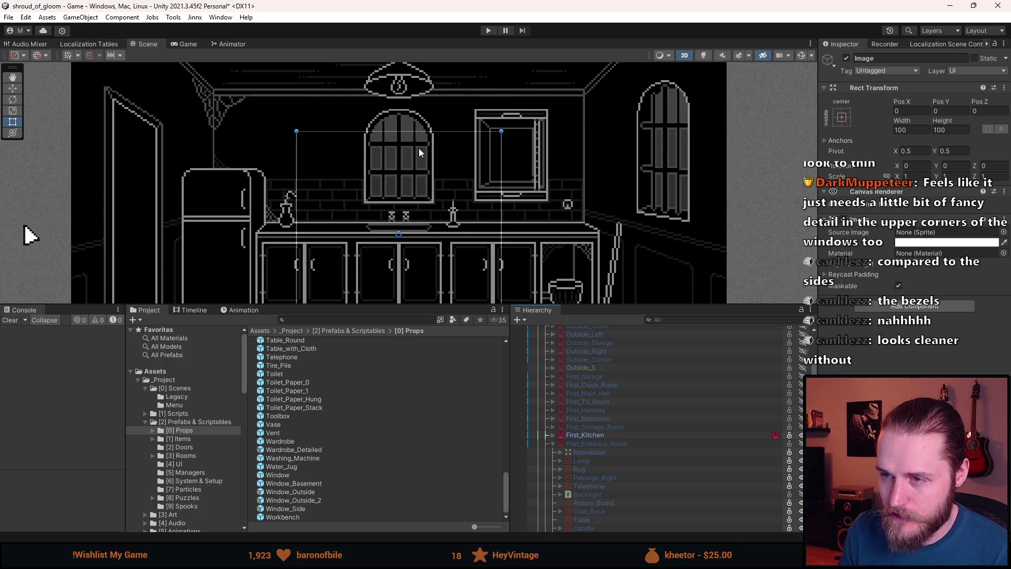
{"action": "scroll", "coordinate": [425, 185], "scroll_direction": "down", "scroll_amount": 3}
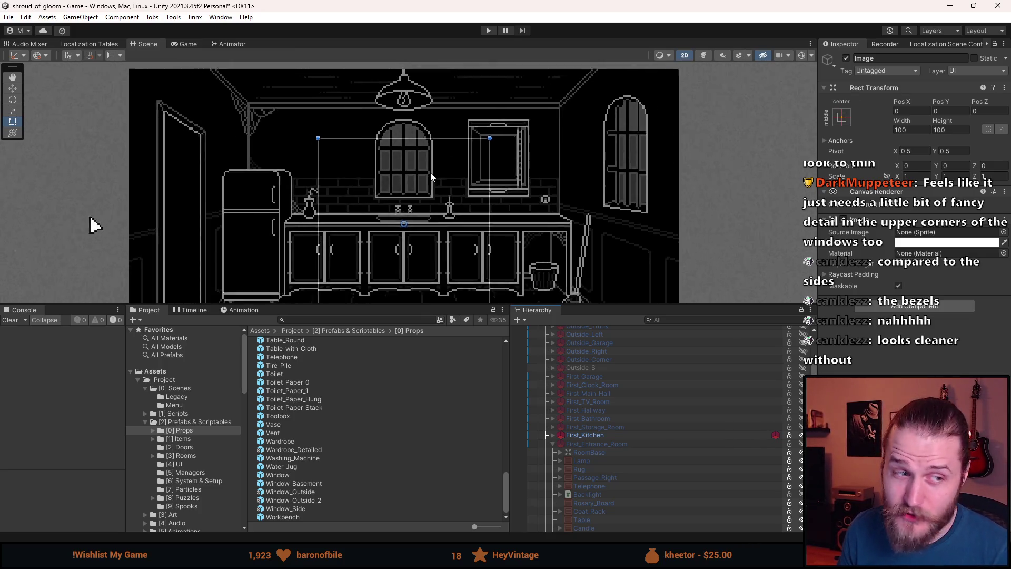
{"action": "left_click", "coordinate": [633, 443]}
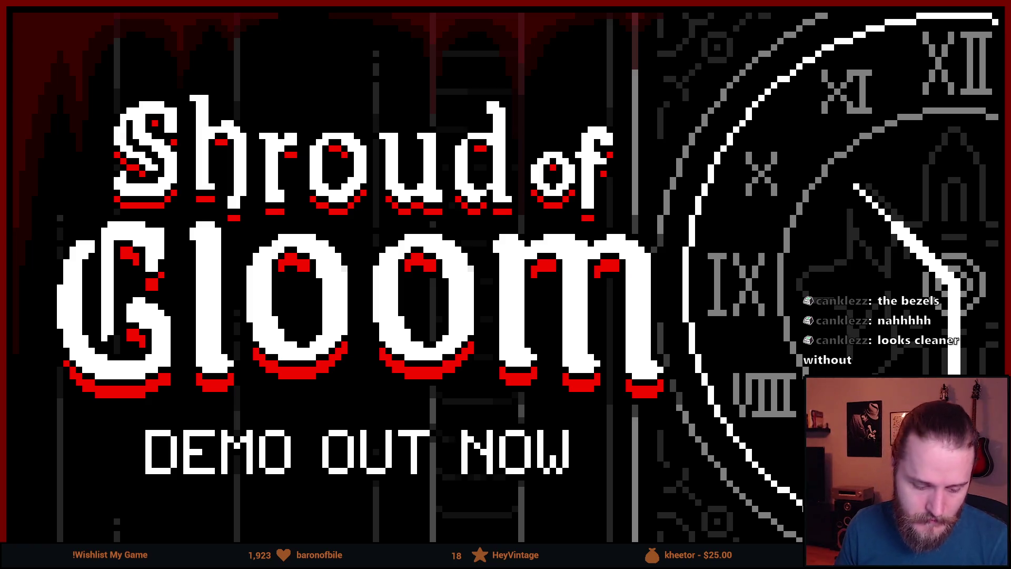
- Assign the Sprite-Lit-Default material to the Image
{"action": "scroll", "coordinate": [412, 226], "scroll_direction": "up", "scroll_amount": 6}
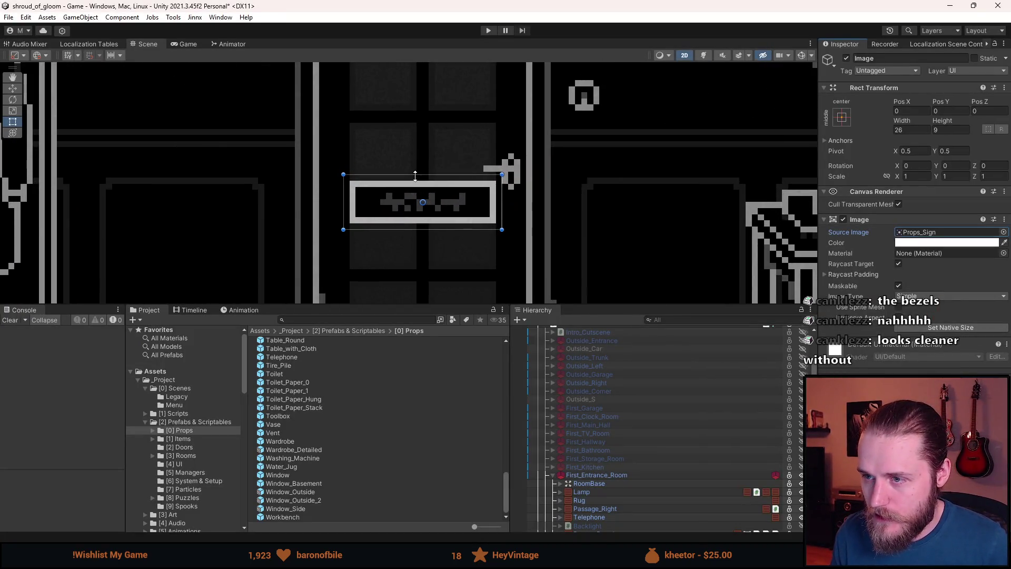
{"action": "scroll", "coordinate": [101, 180], "scroll_direction": "down", "scroll_amount": 6}
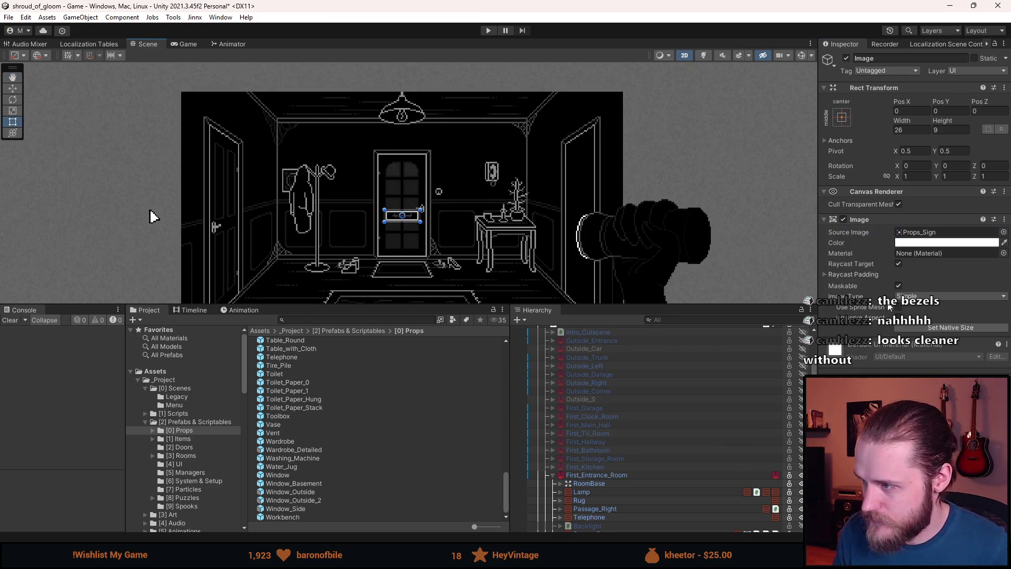
{"action": "left_click", "coordinate": [1002, 253]}
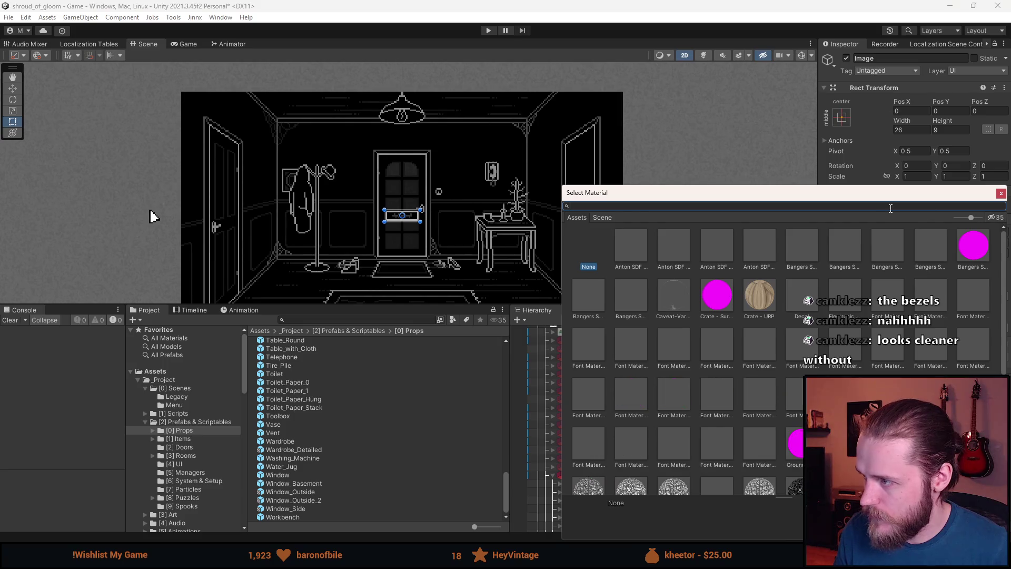
{"action": "type", "text": "lit"}
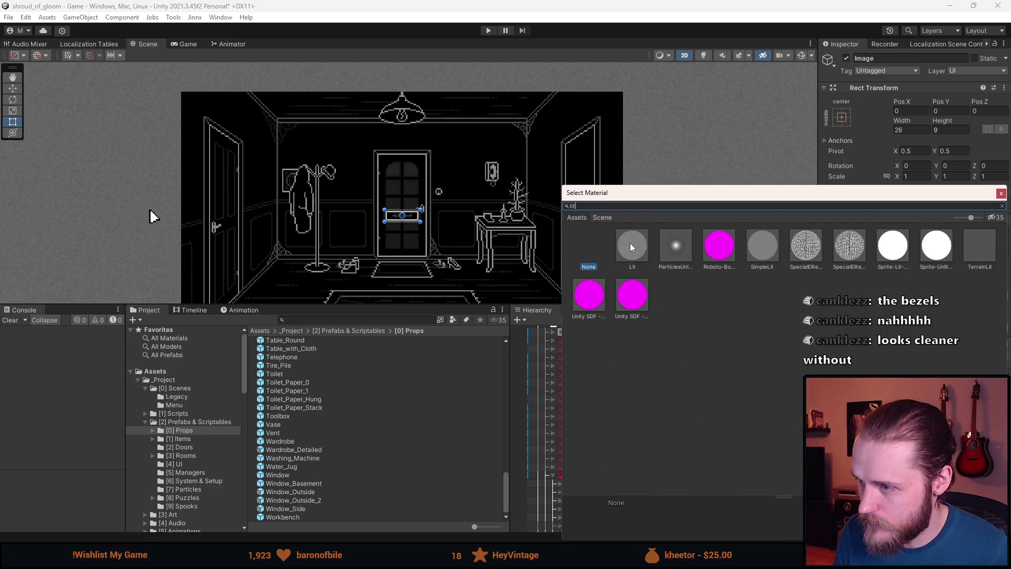
{"action": "double_click", "coordinate": [898, 247]}
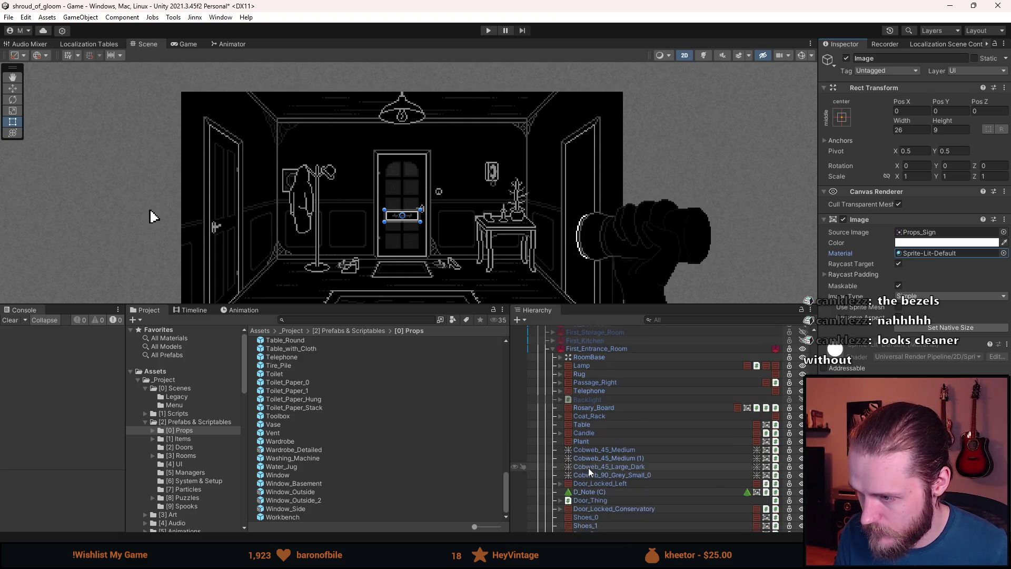
- Copy Shoes_1's grey colour onto the Image, then start Play mode with Ctrl+P
{"action": "scroll", "coordinate": [588, 467], "scroll_direction": "down", "scroll_amount": 5}
{"action": "scroll", "coordinate": [586, 439], "scroll_direction": "down", "scroll_amount": 2}
{"action": "scroll", "coordinate": [593, 417], "scroll_direction": "down", "scroll_amount": 3}
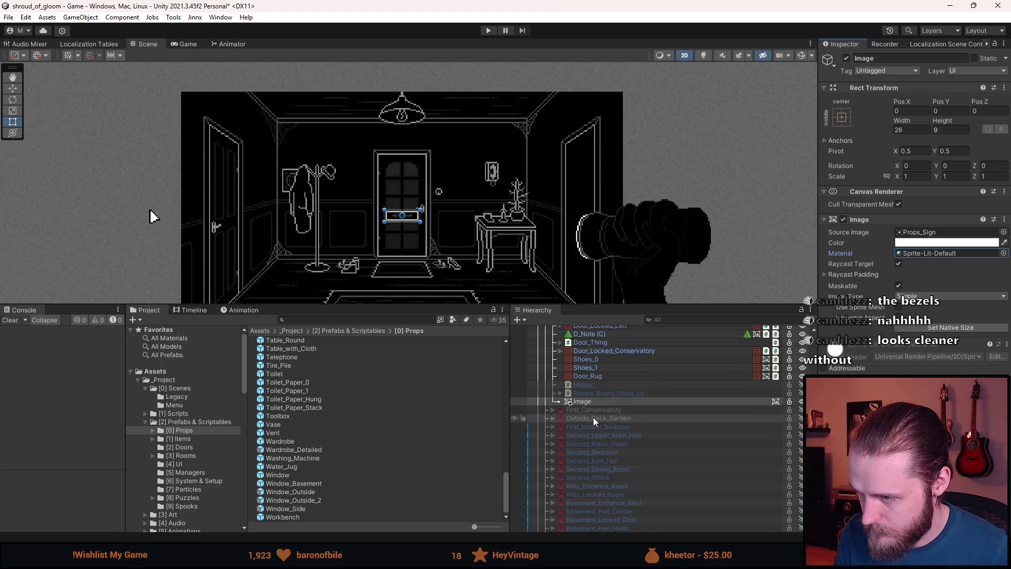
{"action": "left_click", "coordinate": [593, 337]}
{"action": "right_click", "coordinate": [923, 271]}
{"action": "left_click", "coordinate": [948, 276]}
{"action": "left_click", "coordinate": [581, 370]}
{"action": "right_click", "coordinate": [929, 242]}
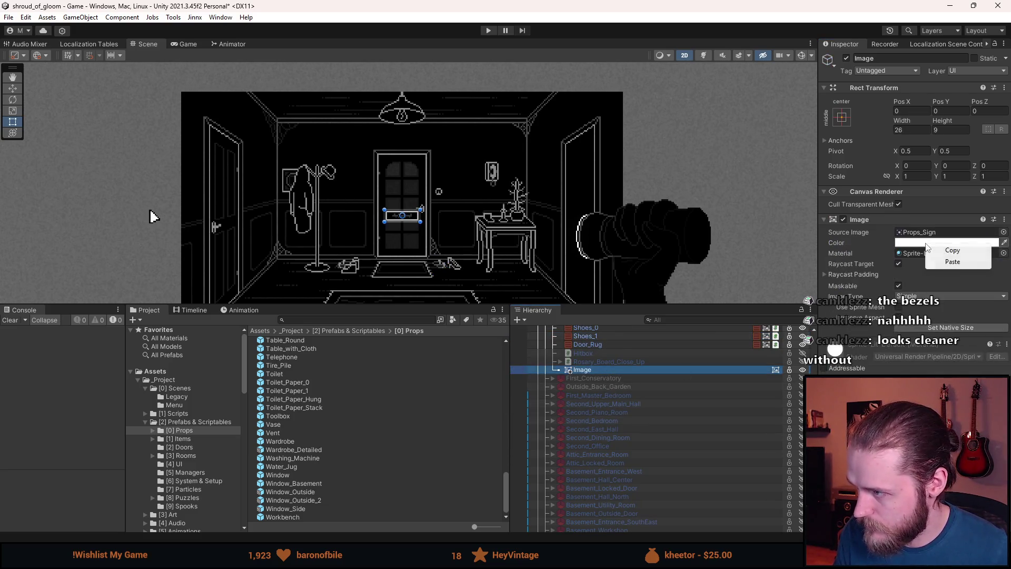
{"action": "left_click", "coordinate": [950, 262]}
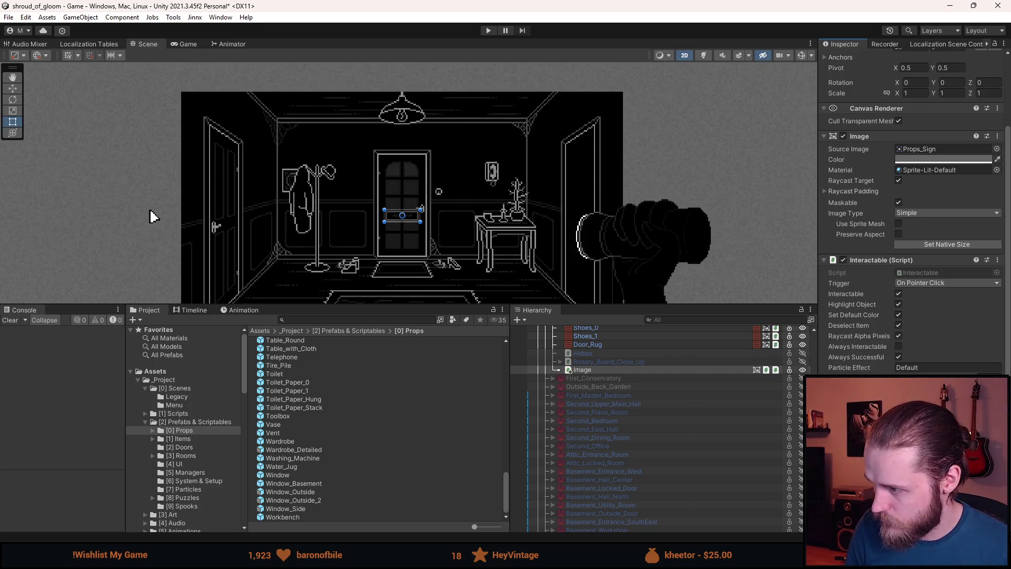
{"action": "key", "text": "ctrl+p"}
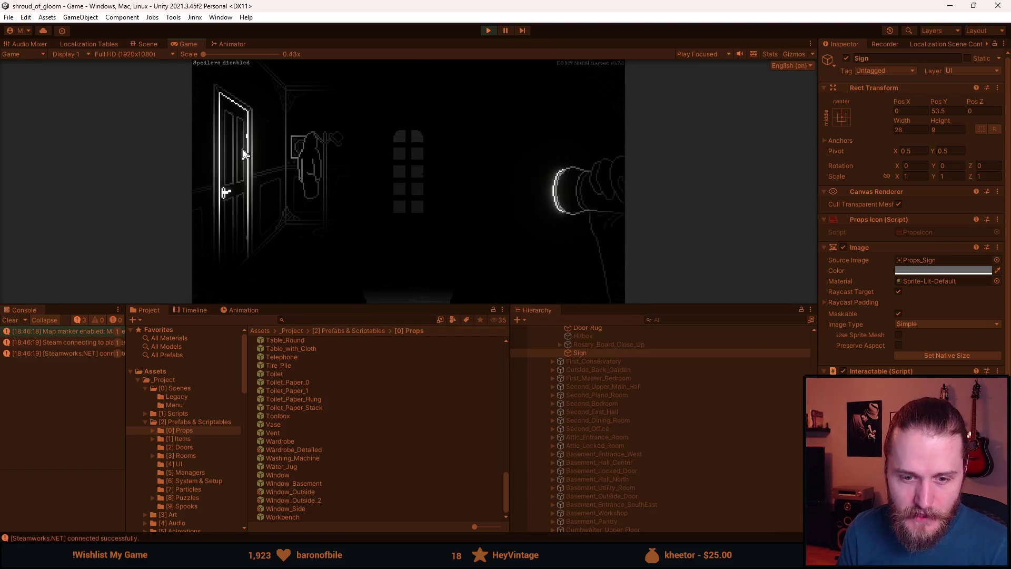
- Enlarge the Game view, click the door sign to see its 'Conservatory' caption, then stop playing
{"action": "left_click_drag", "start_coordinate": [437, 306], "coordinate": [435, 463]}
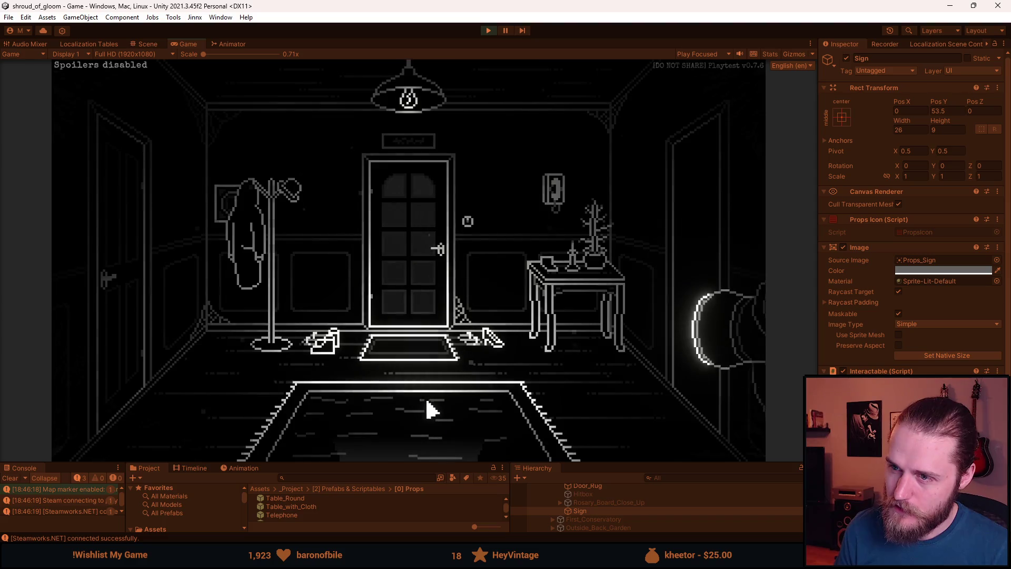
{"action": "left_click", "coordinate": [408, 144]}
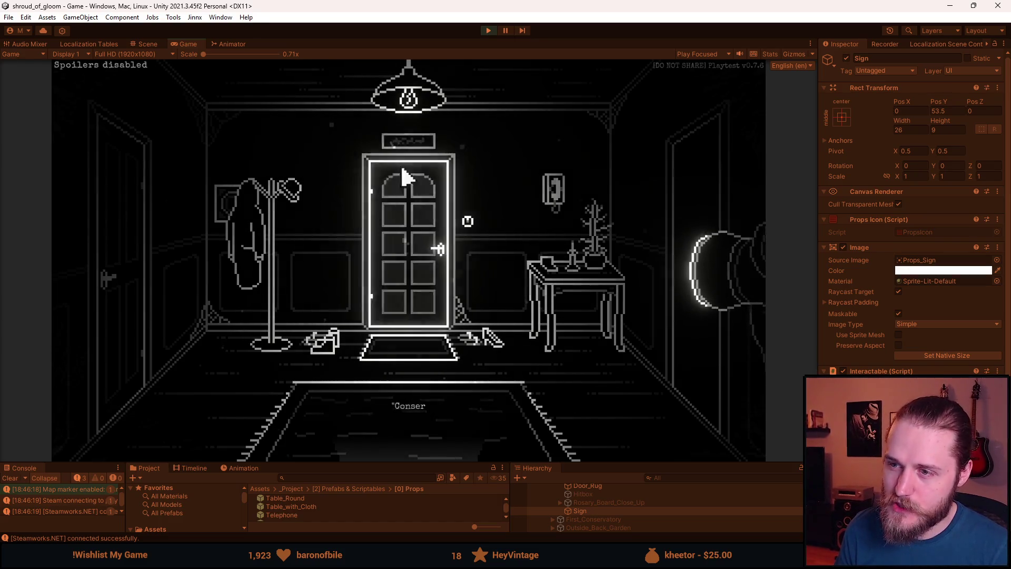
{"action": "left_click", "coordinate": [489, 30]}
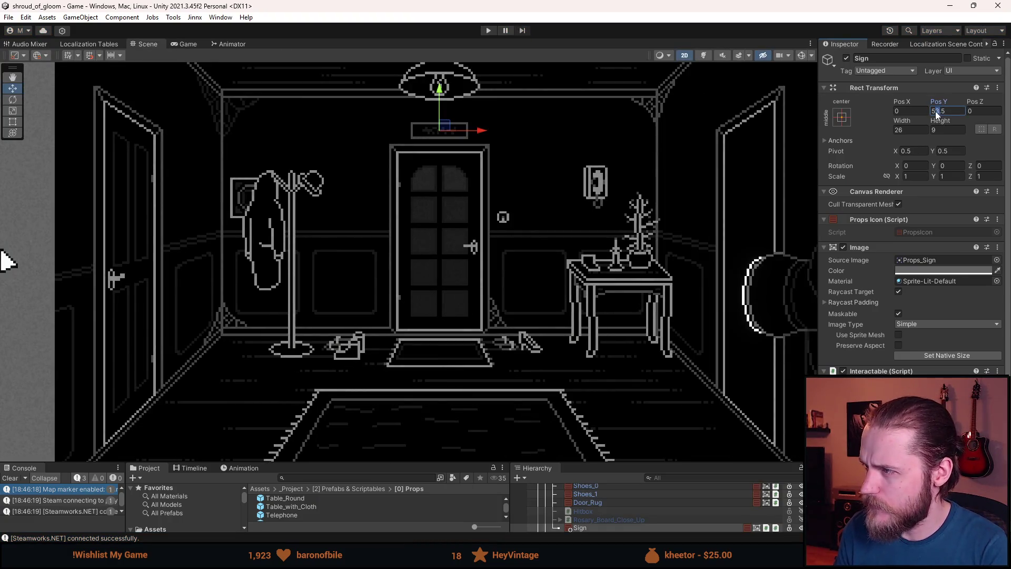
- Change the Sign's Pos Y to 54.5, then select Particle_Effects and zoom out
{"action": "key", "text": "Delete"}
{"action": "type", "text": "4"}
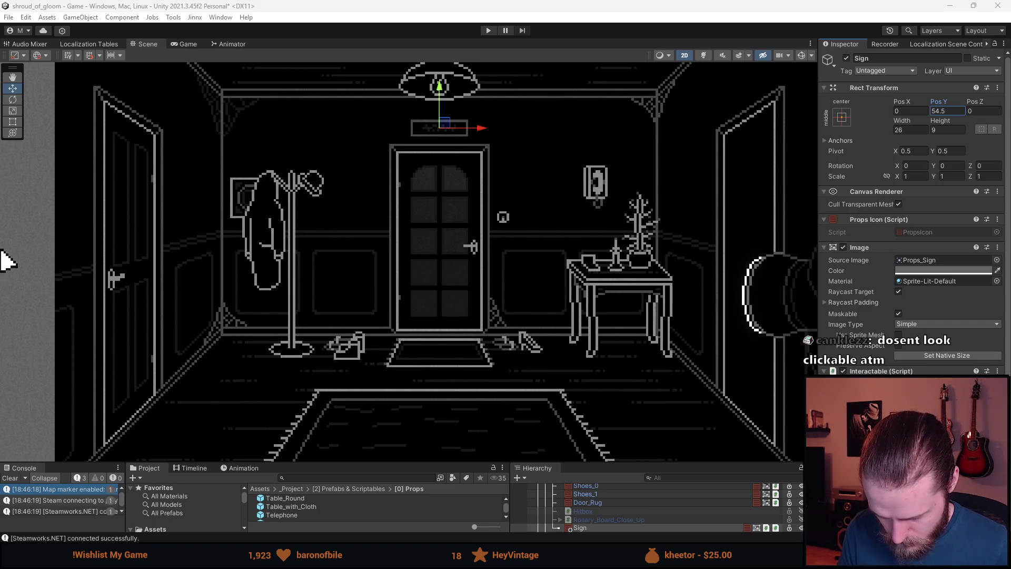
{"action": "left_click", "coordinate": [281, 207]}
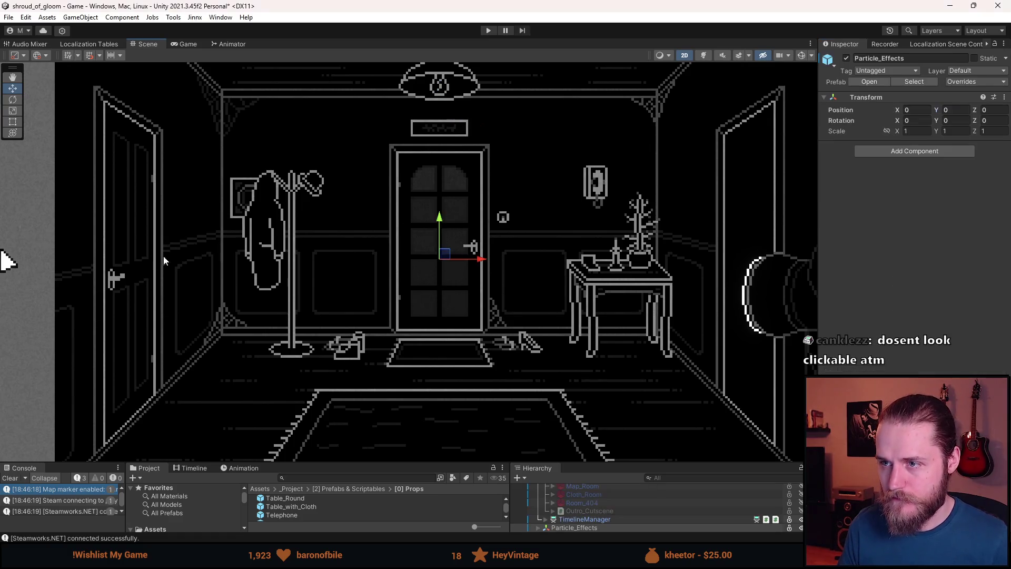
{"action": "scroll", "coordinate": [284, 284], "scroll_direction": "down", "scroll_amount": 3}
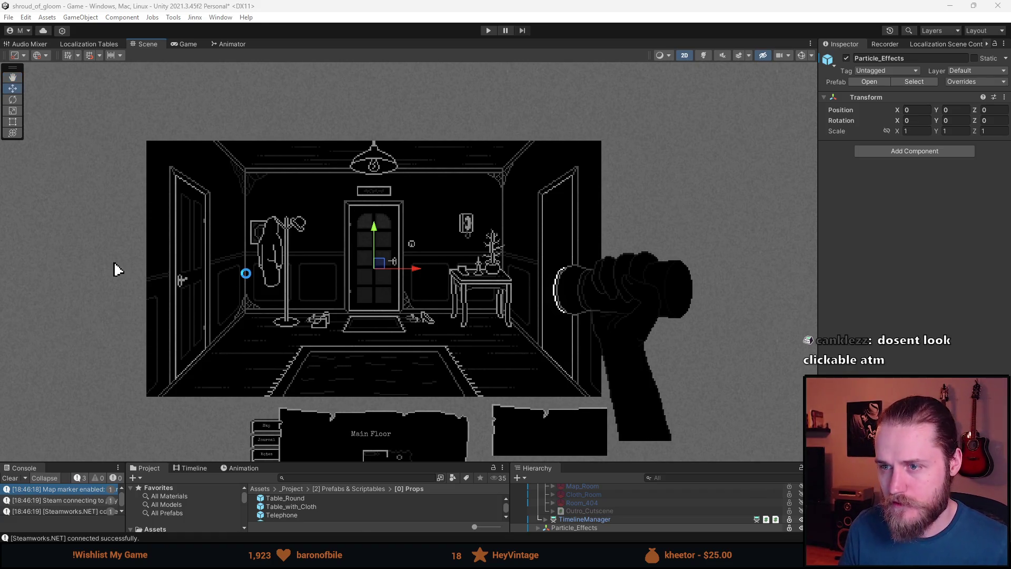
- Playtest again: click the door sign for its 'Conservatory' toast, try the door, then stop
{"action": "left_click", "coordinate": [257, 289]}
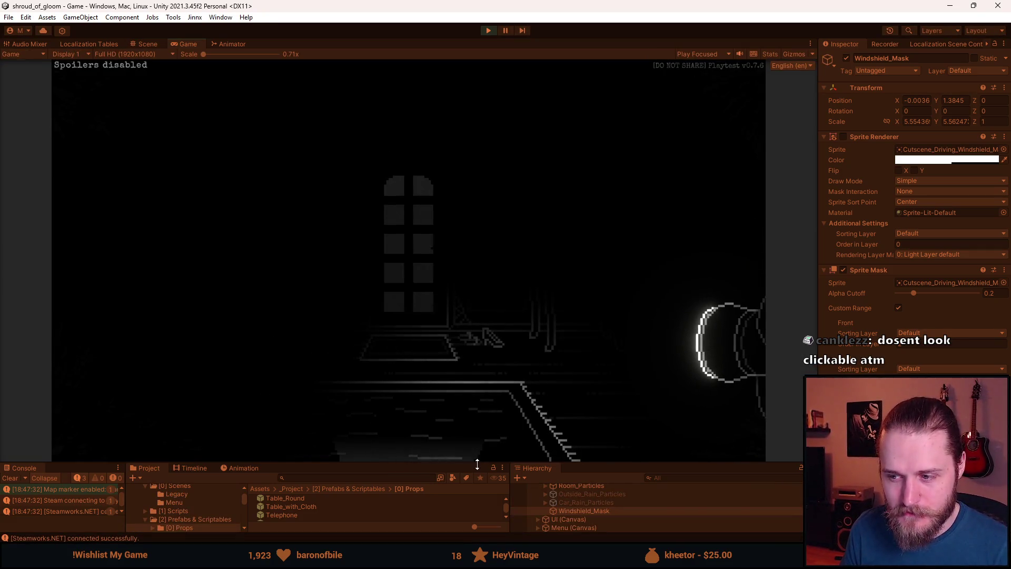
{"action": "left_click_drag", "start_coordinate": [476, 463], "coordinate": [477, 481]}
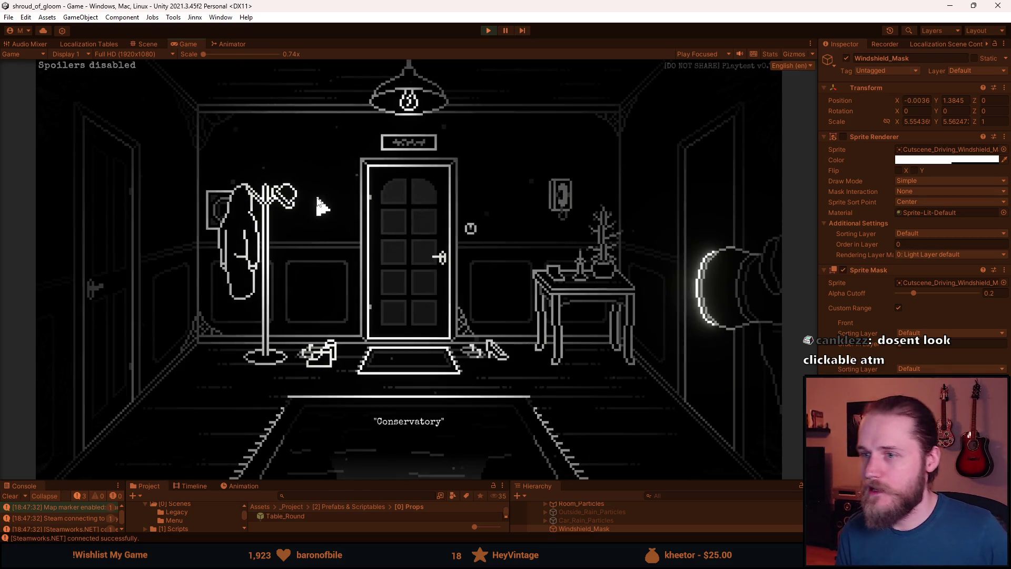
{"action": "key", "text": "alt+Tab"}
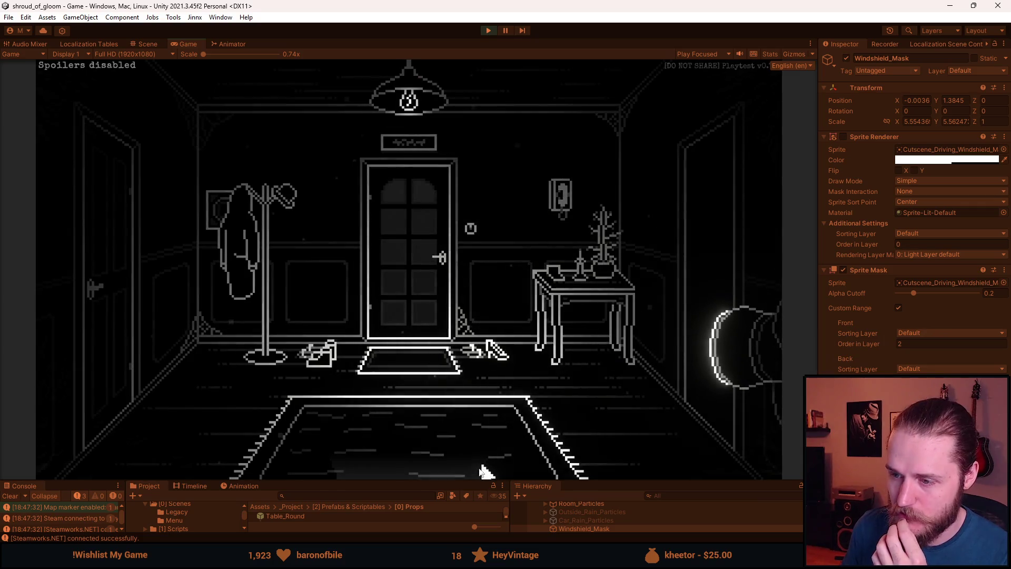
{"action": "left_click", "coordinate": [420, 150]}
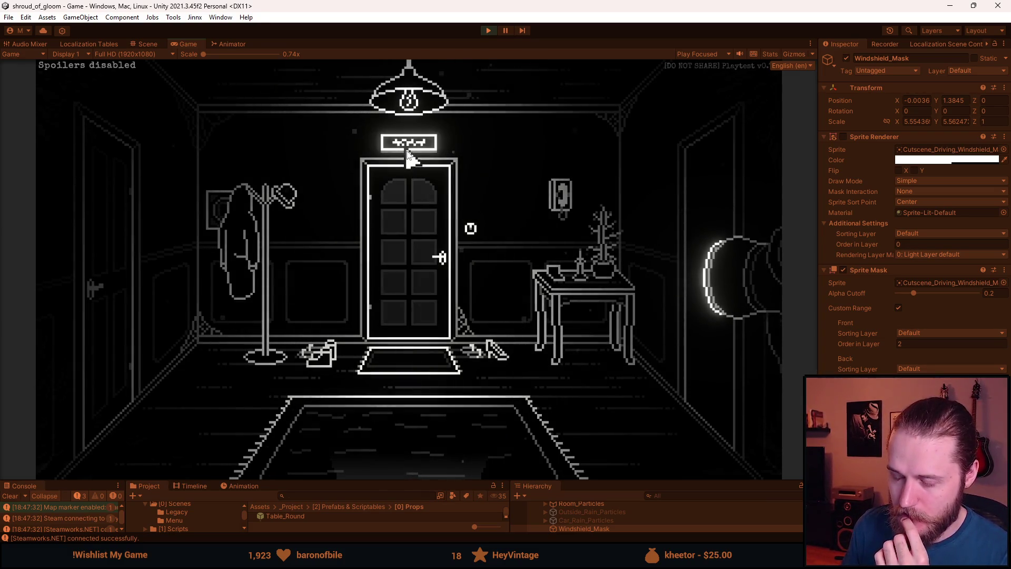
{"action": "left_click", "coordinate": [384, 238]}
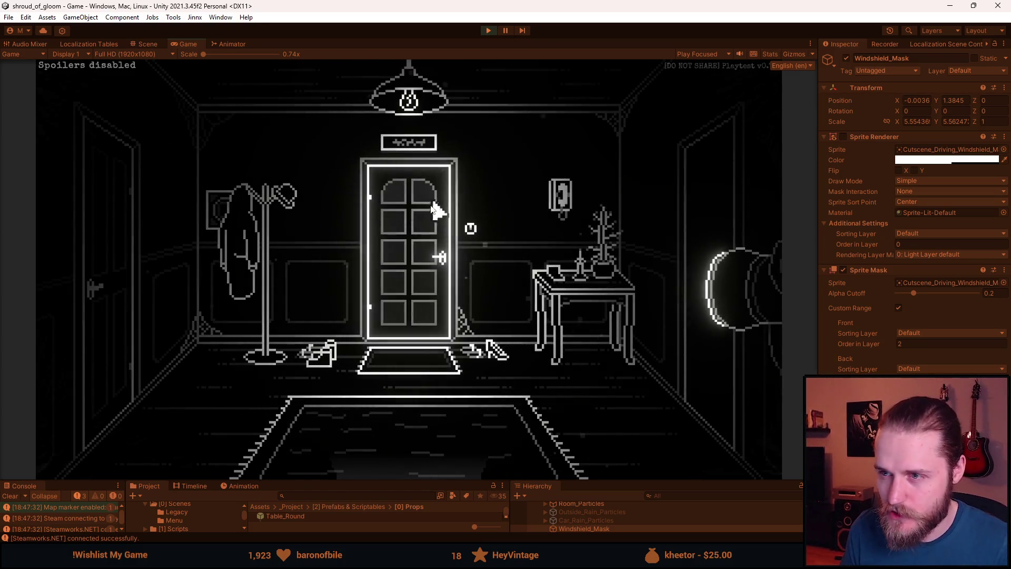
{"action": "left_click", "coordinate": [489, 30]}
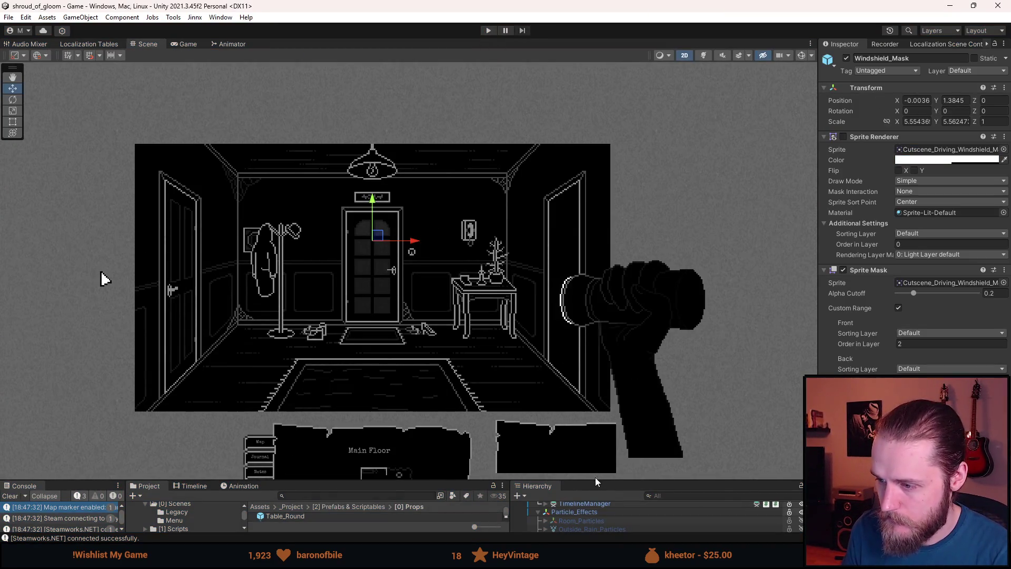
{"action": "left_click_drag", "start_coordinate": [595, 477], "coordinate": [606, 305]}
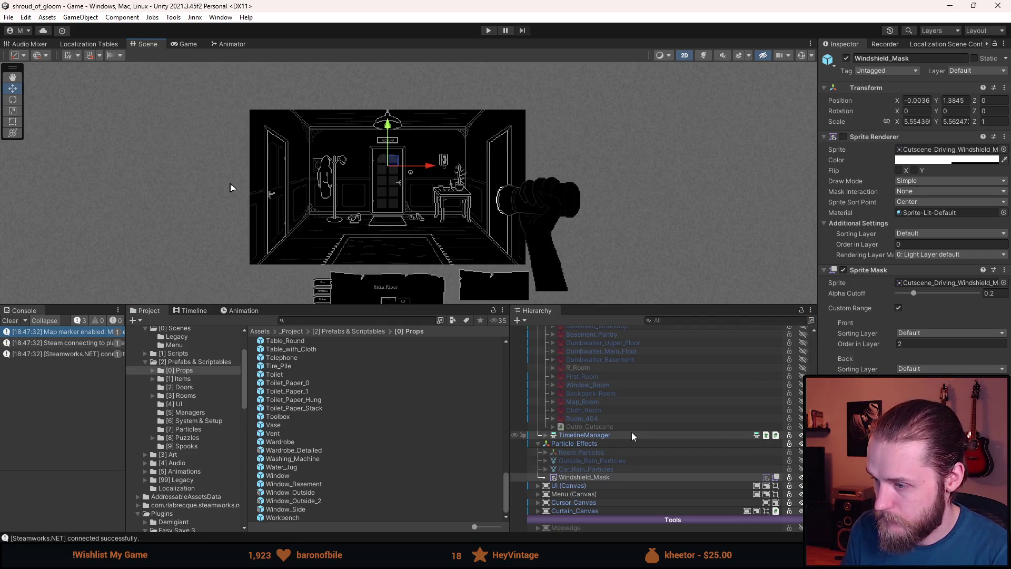
- Set the Sign's Pos Y to 55.5 and start the game
{"action": "scroll", "coordinate": [631, 432], "scroll_direction": "up", "scroll_amount": 10}
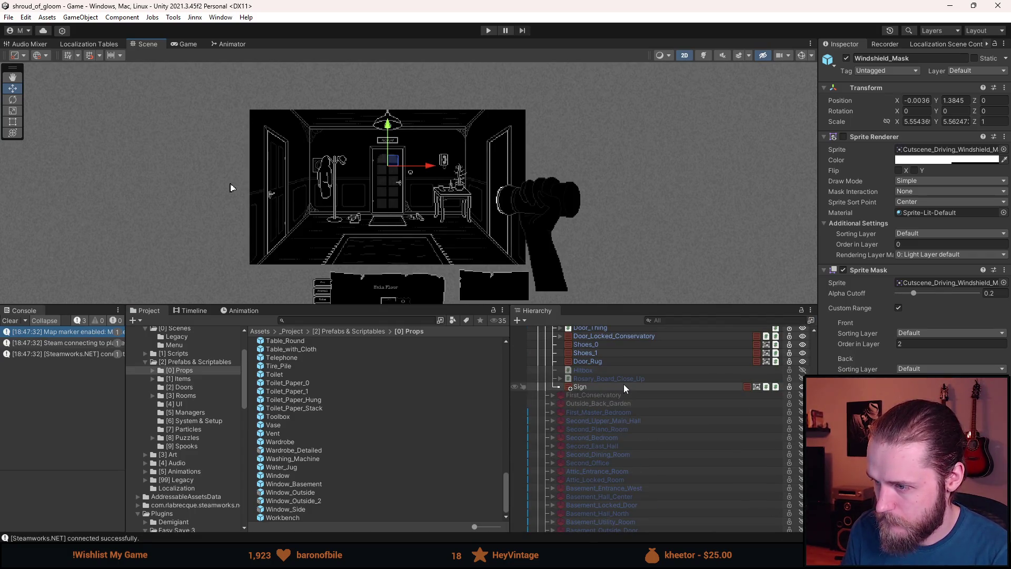
{"action": "left_click", "coordinate": [624, 387]}
{"action": "left_click", "coordinate": [939, 112]}
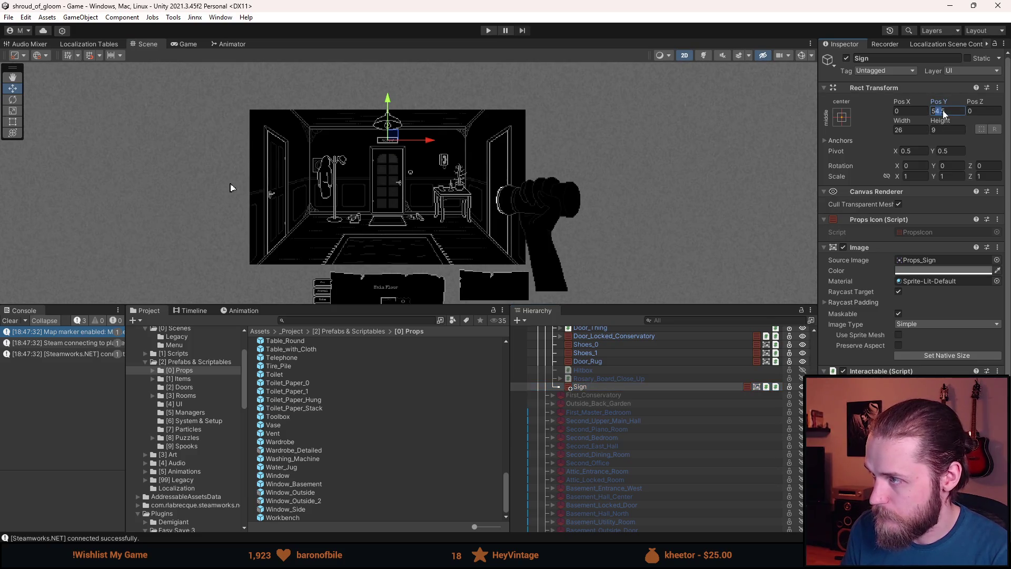
{"action": "type", "text": "5"}
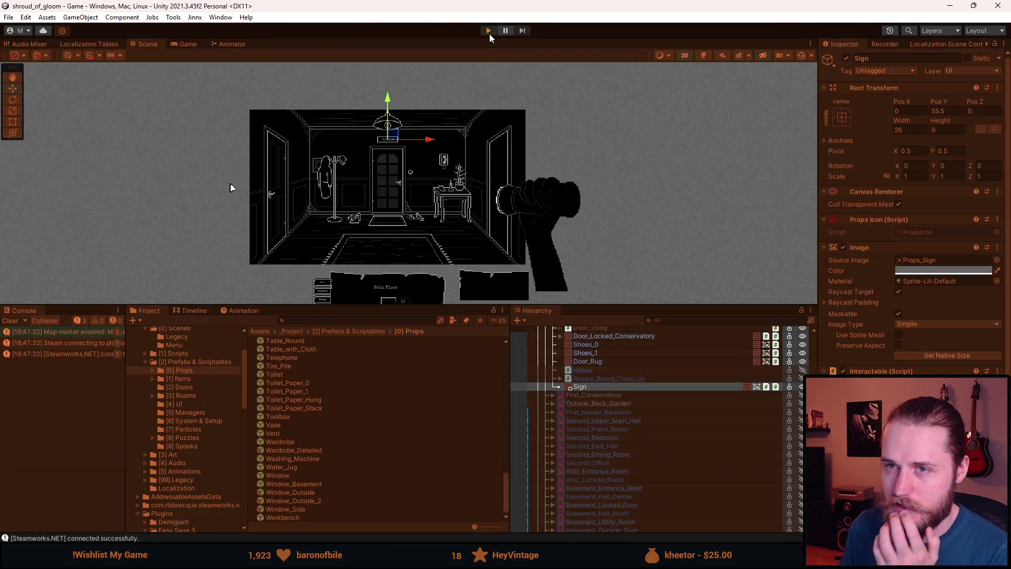
{"action": "left_click", "coordinate": [488, 34]}
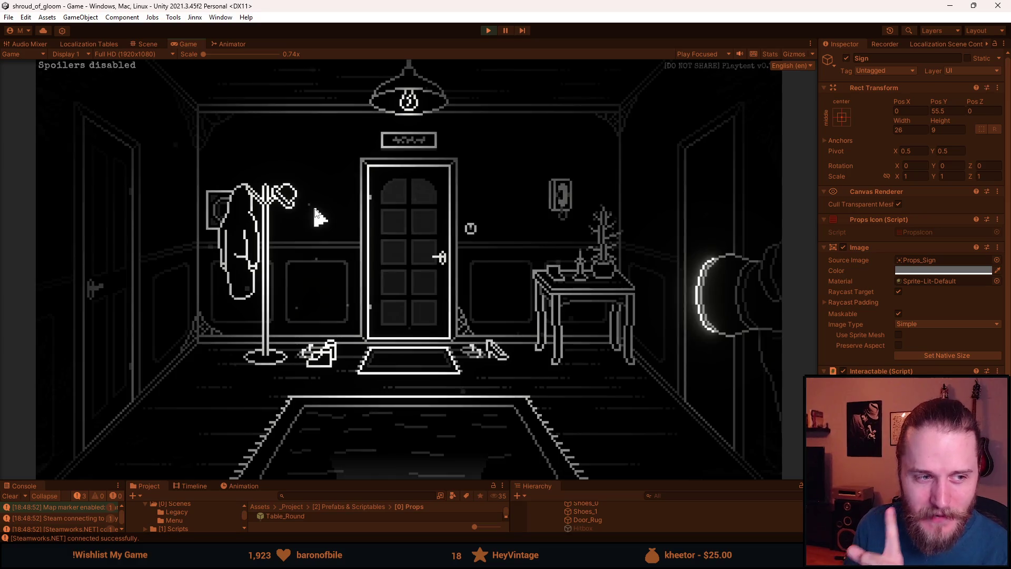
- Click the raised door sign twice to show the 'Conservatory' caption, then stop playing
{"action": "left_click", "coordinate": [430, 148]}
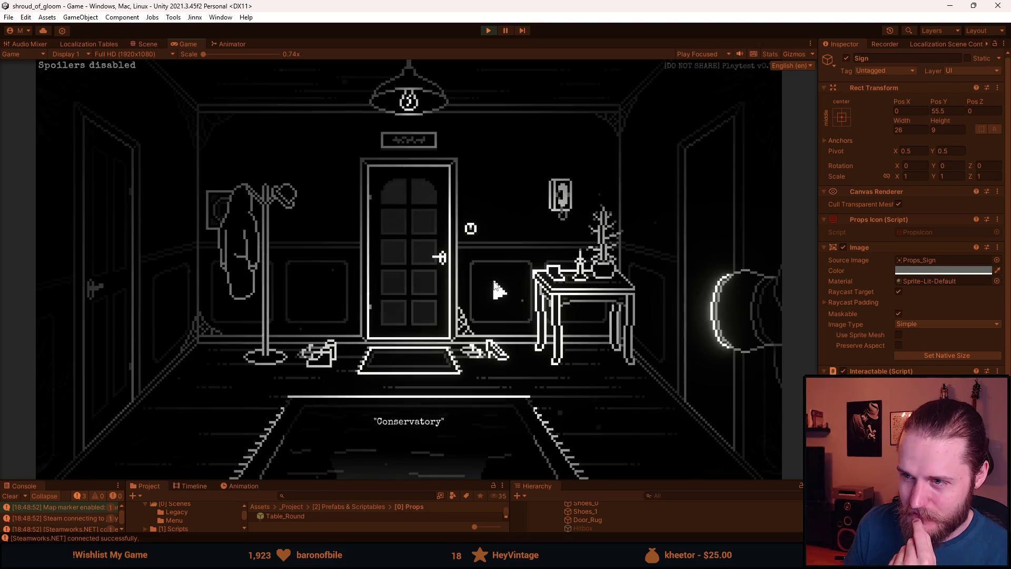
{"action": "left_click", "coordinate": [414, 150]}
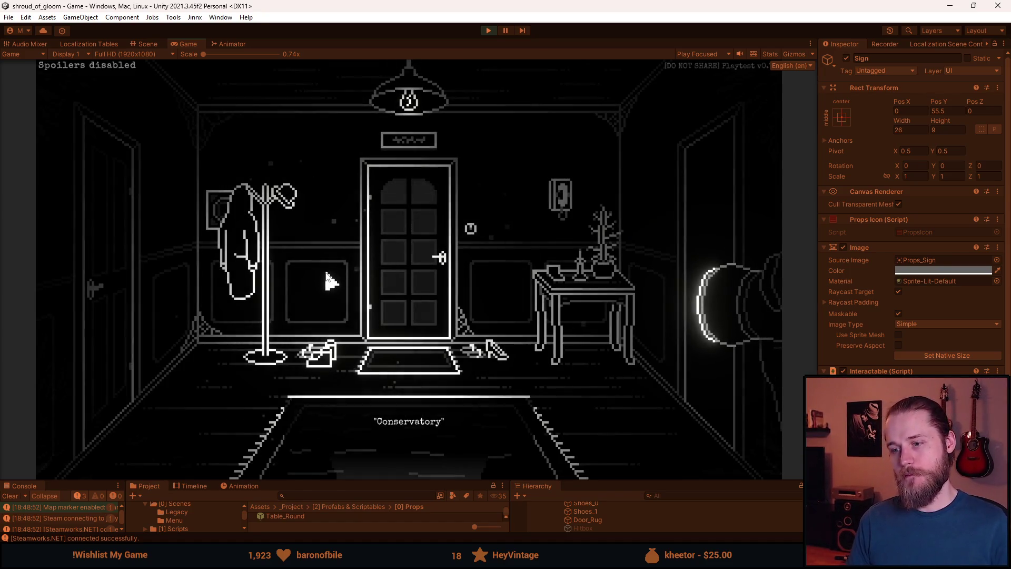
{"action": "left_click", "coordinate": [488, 30]}
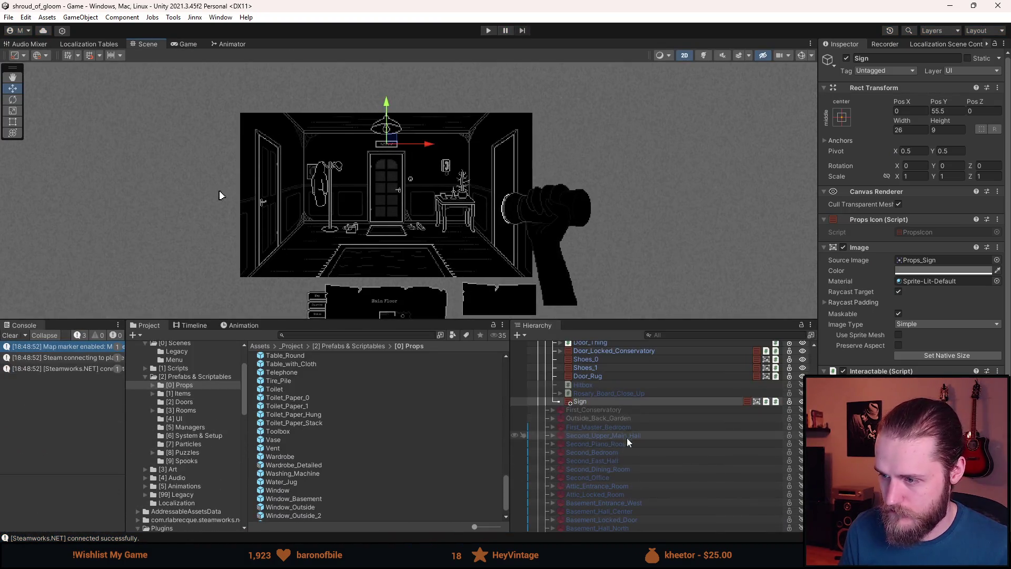
- Give the Sign toast and localizer components, link its text to a SIGN_ string entry, and play
{"action": "scroll", "coordinate": [911, 211], "scroll_direction": "down", "scroll_amount": 4}
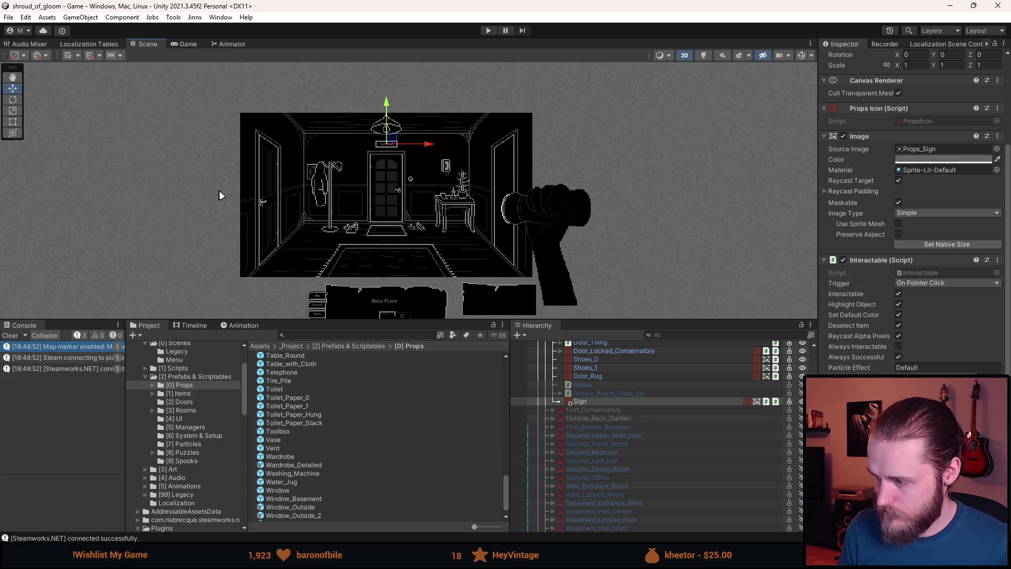
{"action": "key", "text": "ctrl+z"}
{"action": "key", "text": "w"}
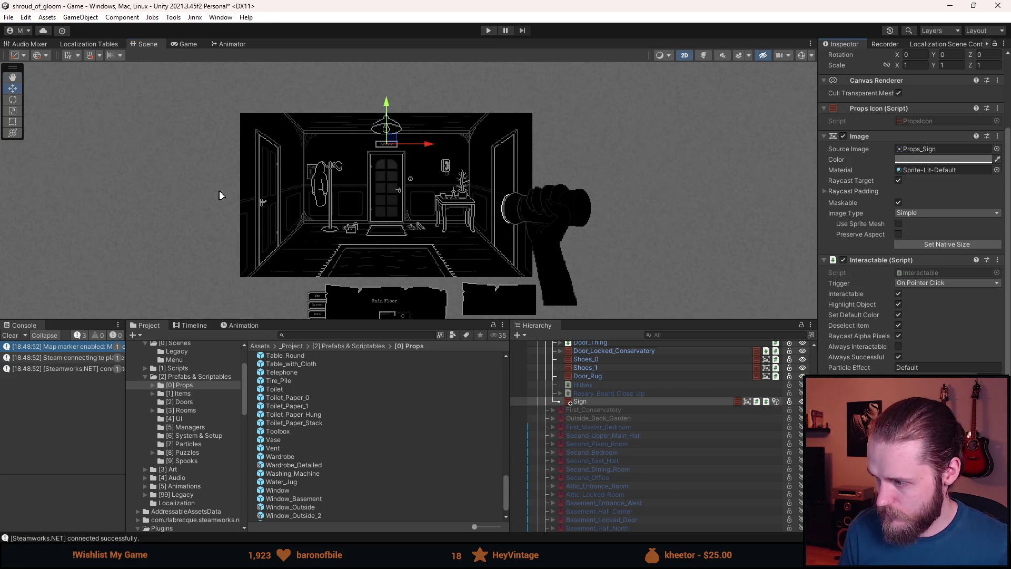
{"action": "left_click", "coordinate": [936, 370]}
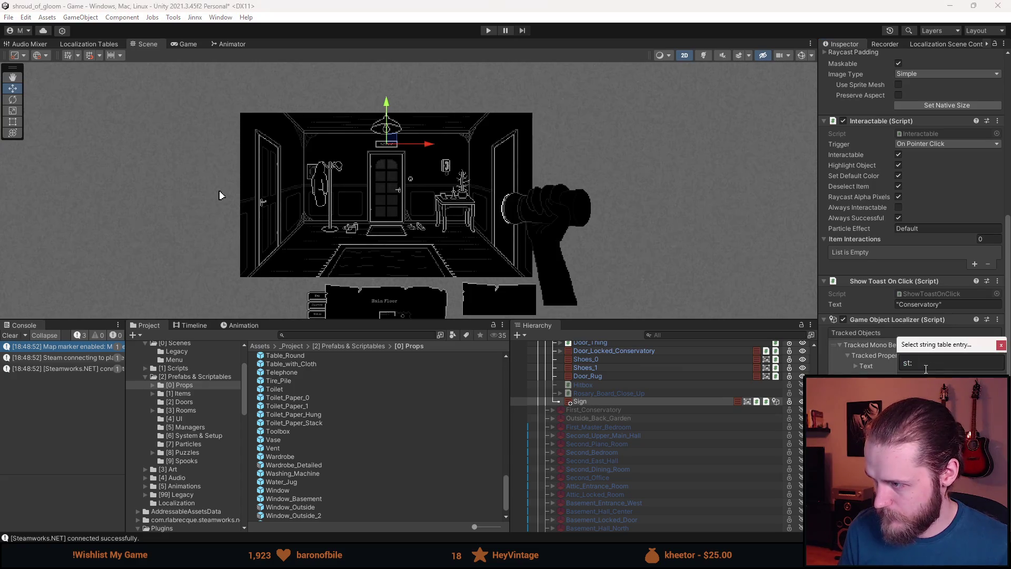
{"action": "left_click", "coordinate": [999, 346]}
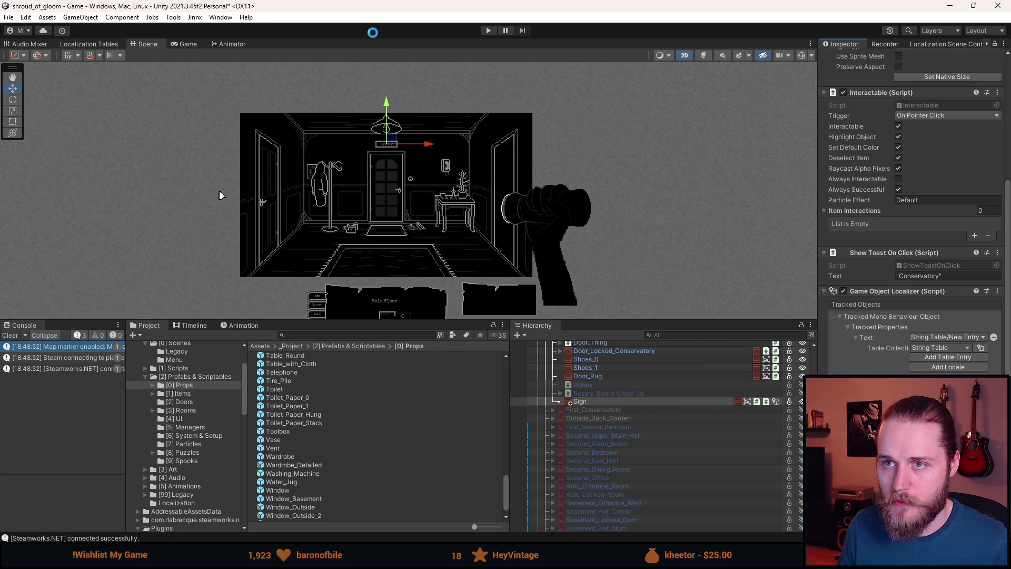
{"action": "left_click", "coordinate": [487, 31]}
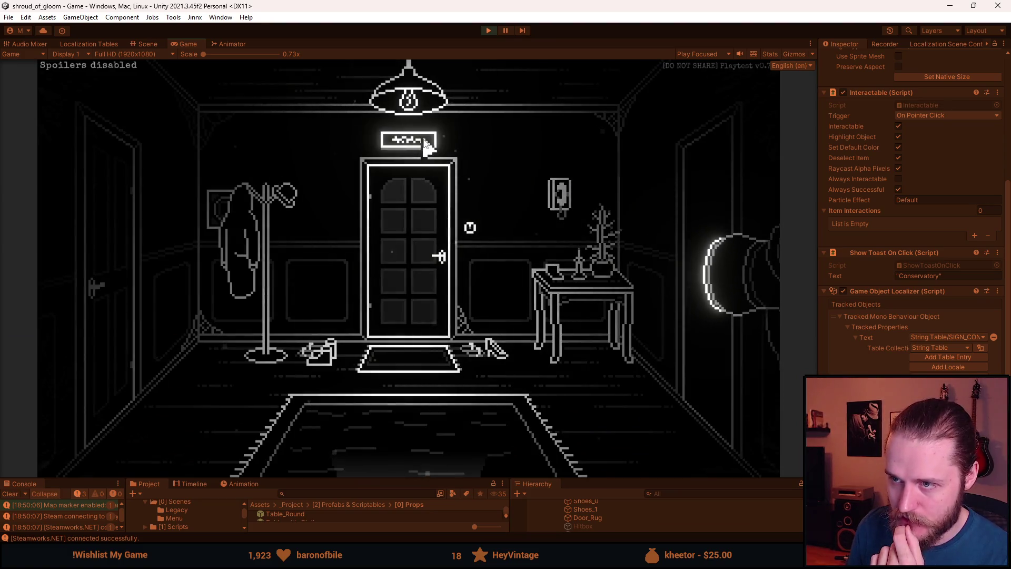
- Click the door sign three times to check its 'Conservatory' toast
{"action": "left_click", "coordinate": [424, 142]}
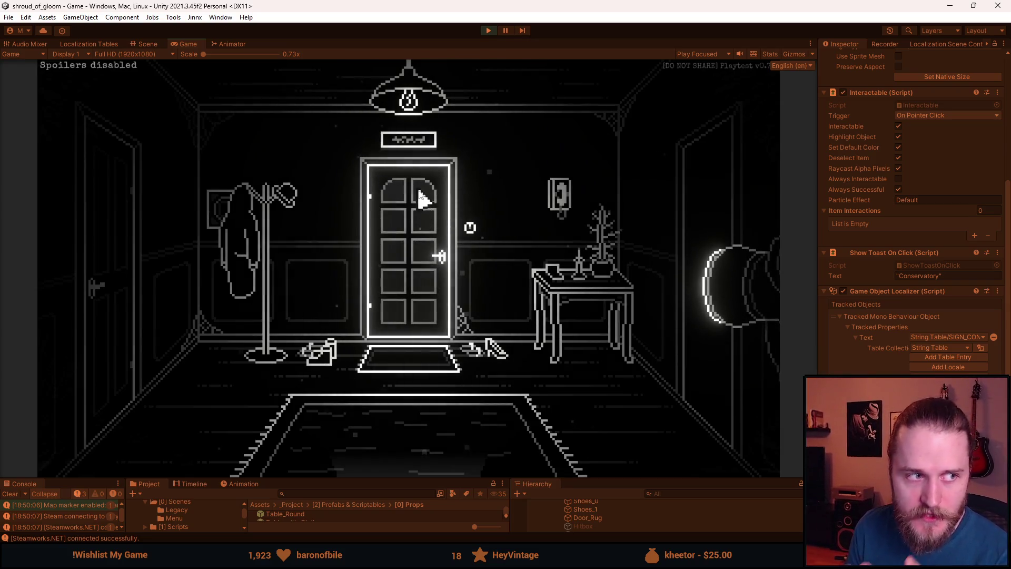
{"action": "left_click", "coordinate": [425, 149]}
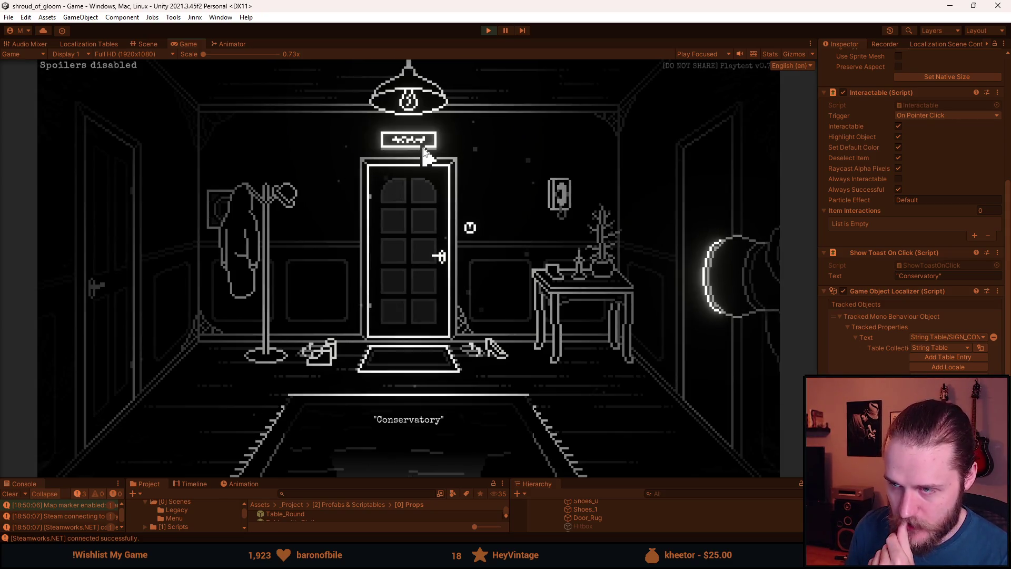
{"action": "left_click", "coordinate": [425, 150]}
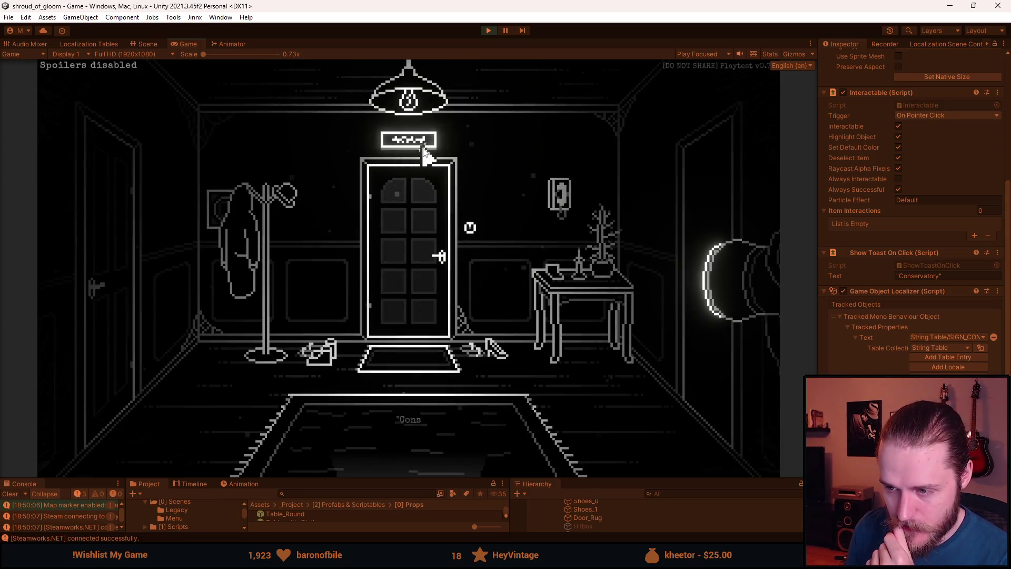
- Walk through the hallway doors and back, test the sign once more, then leave the room
{"action": "left_click", "coordinate": [385, 179]}
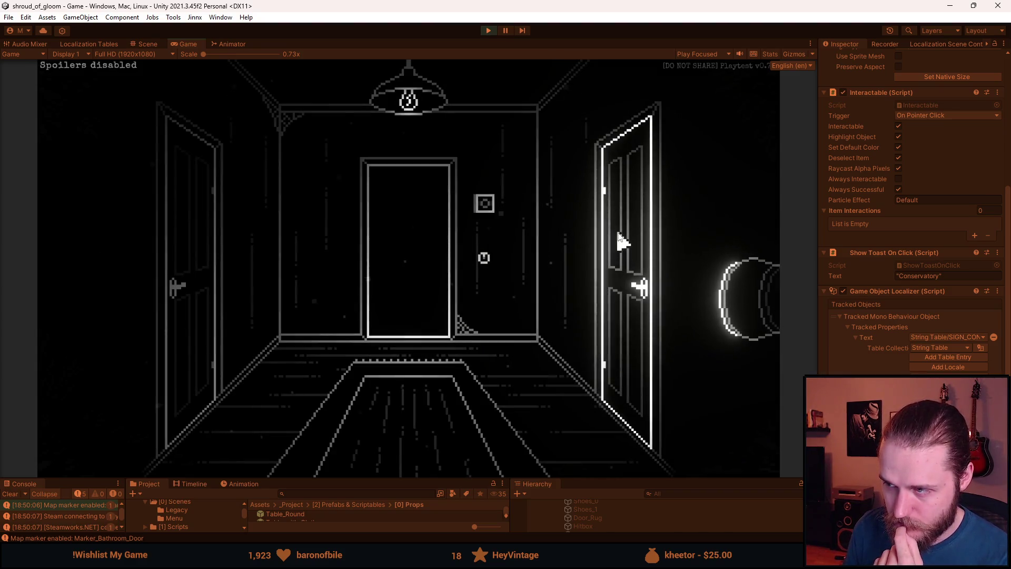
{"action": "left_click", "coordinate": [618, 235]}
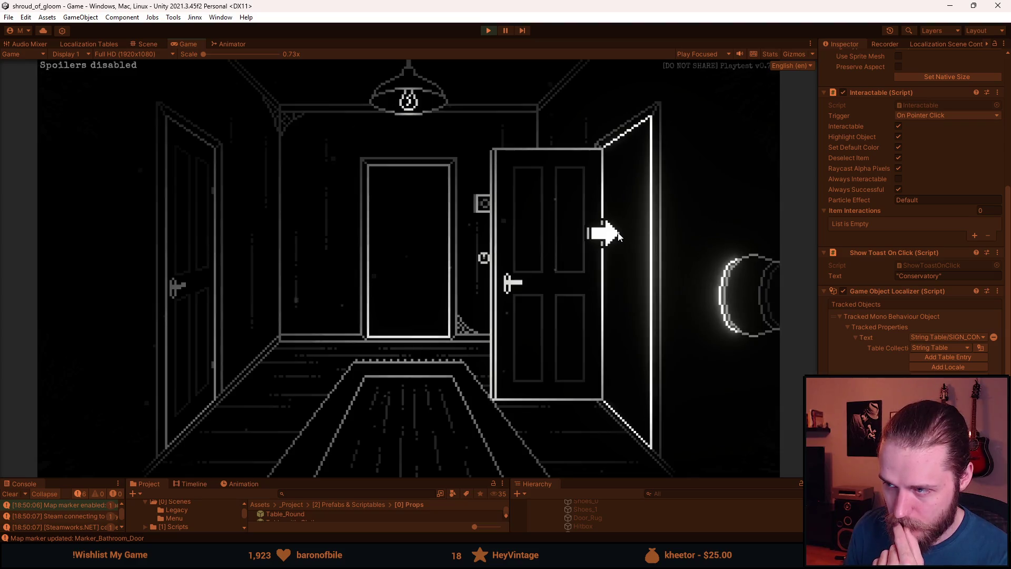
{"action": "left_click", "coordinate": [594, 234]}
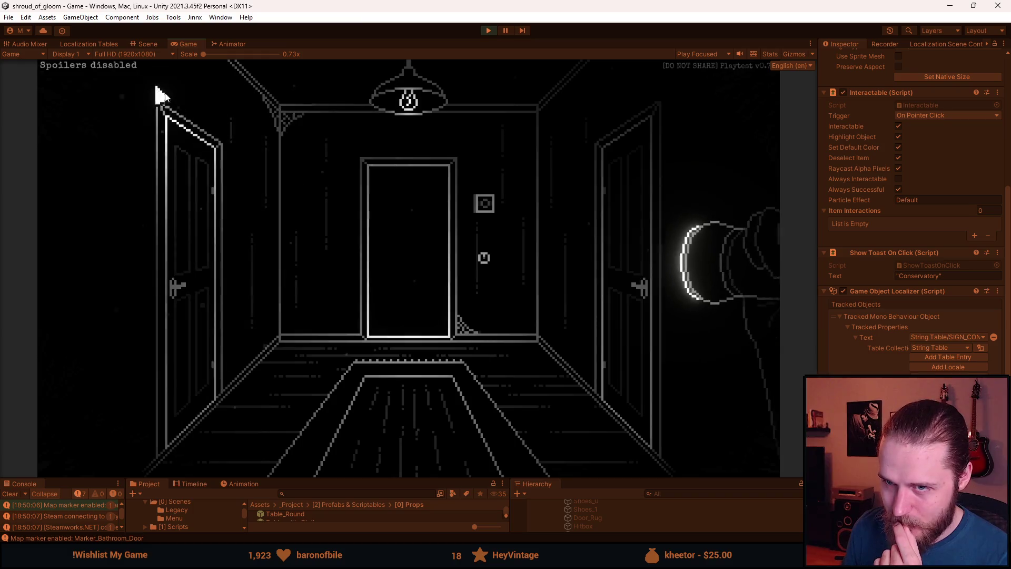
{"action": "left_click", "coordinate": [395, 275]}
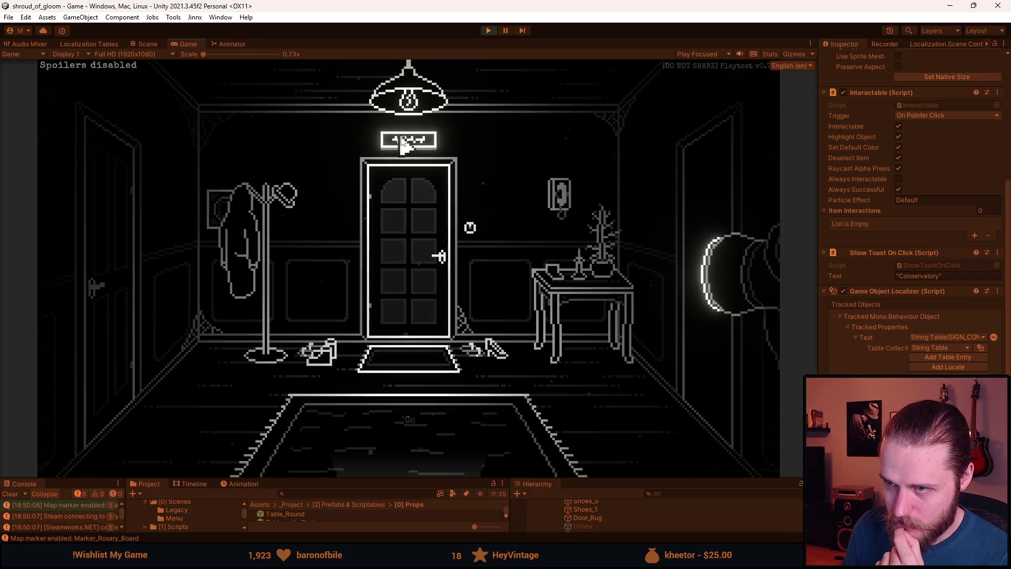
{"action": "left_click", "coordinate": [403, 141]}
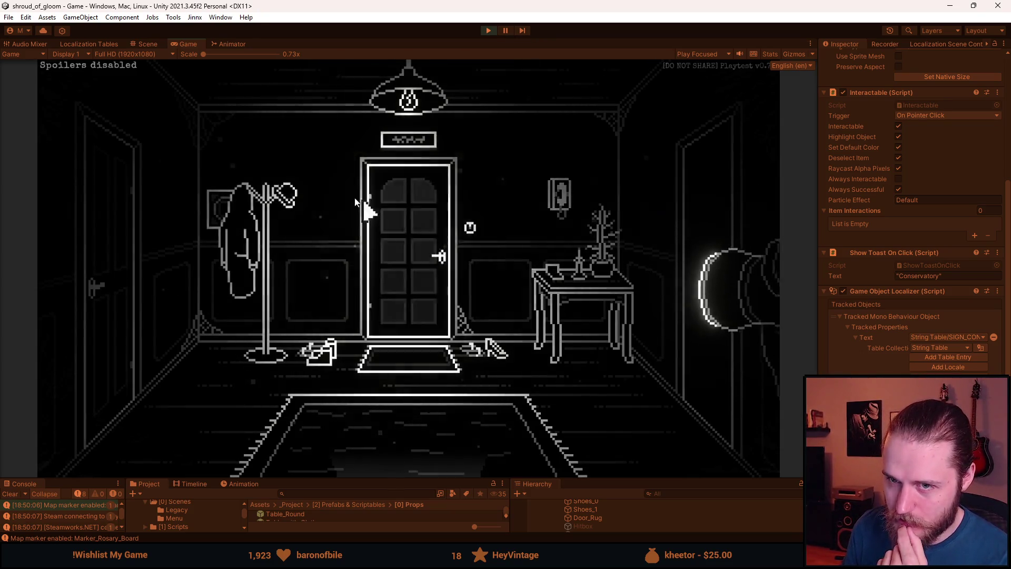
{"action": "left_click", "coordinate": [424, 450]}
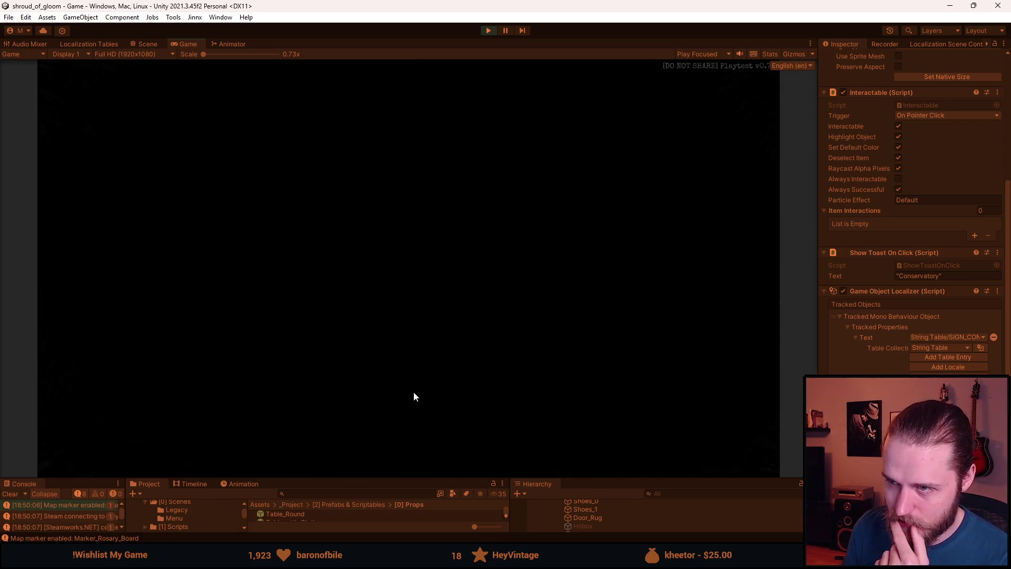
- Walk from the entrance into the staircase foyer, visit the TV room, and return
{"action": "left_click", "coordinate": [412, 390]}
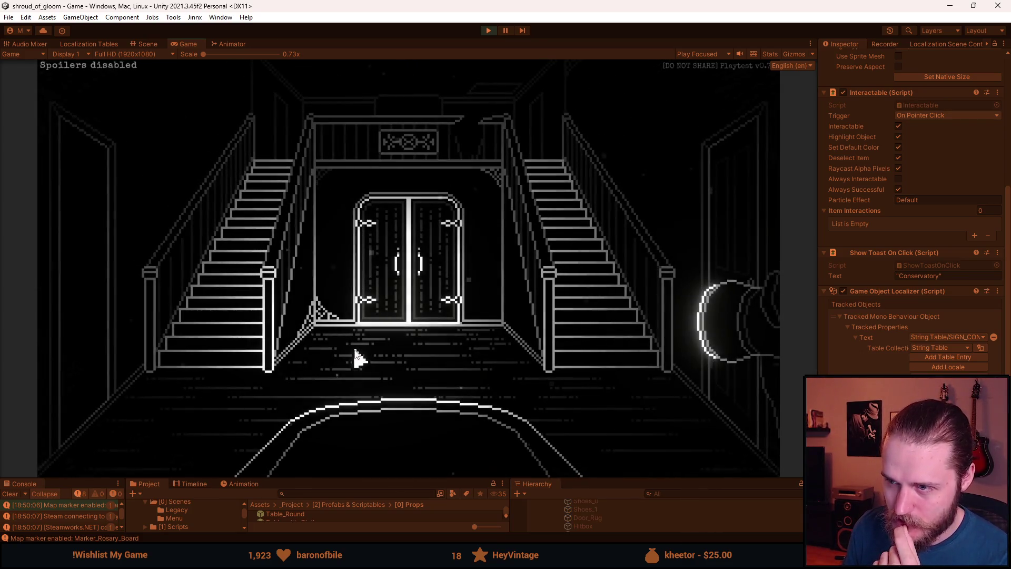
{"action": "left_click", "coordinate": [110, 334]}
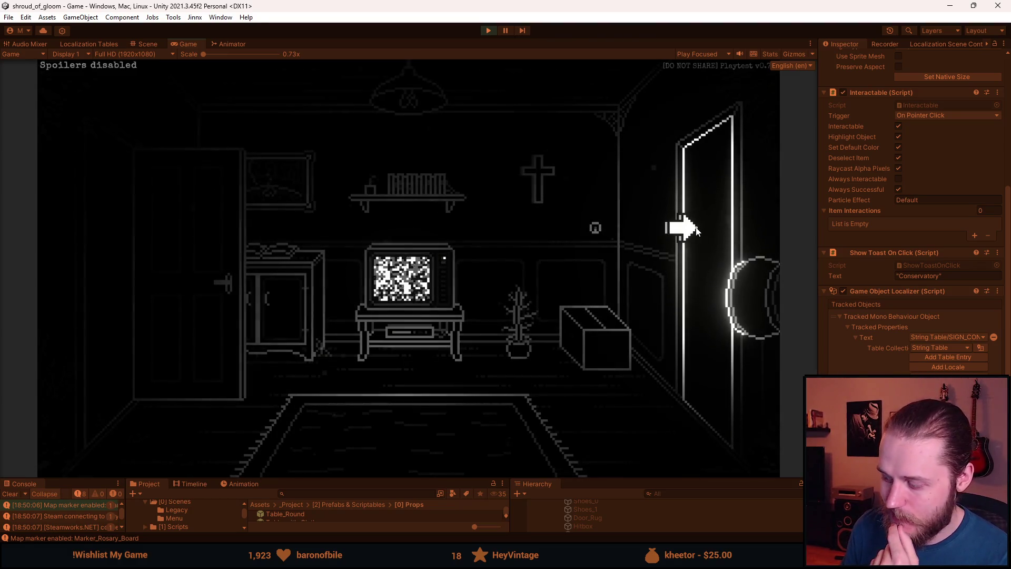
{"action": "left_click", "coordinate": [684, 227]}
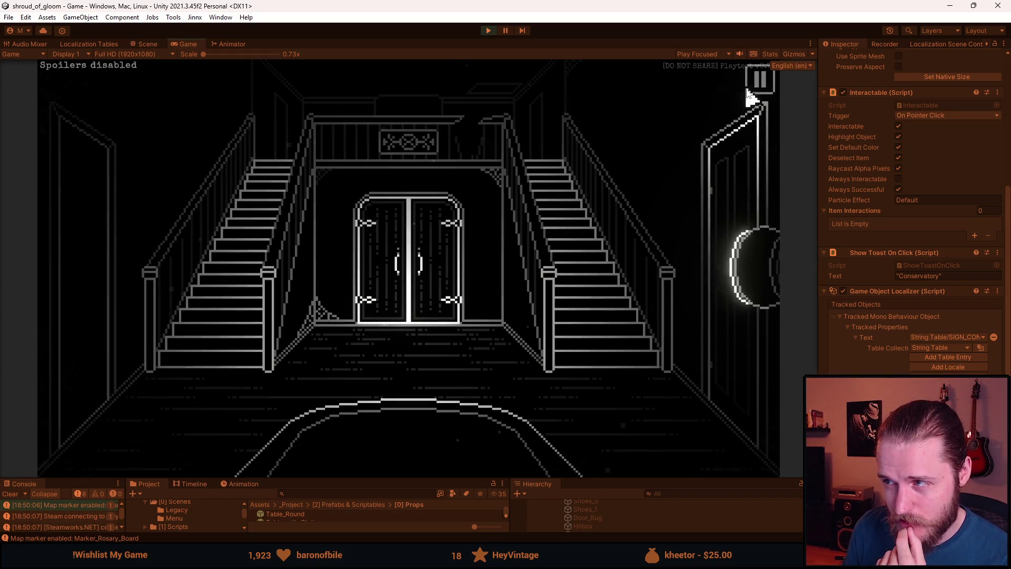
- Climb the right staircase, tour the upstairs rooms, return to the hall, and stop the playtest
{"action": "left_click", "coordinate": [568, 273]}
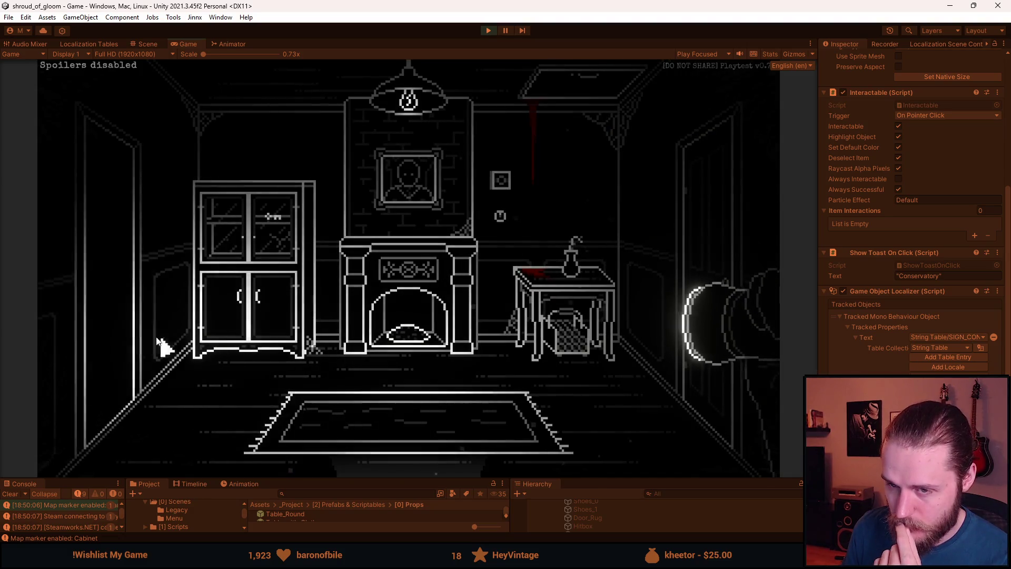
{"action": "left_click", "coordinate": [176, 344]}
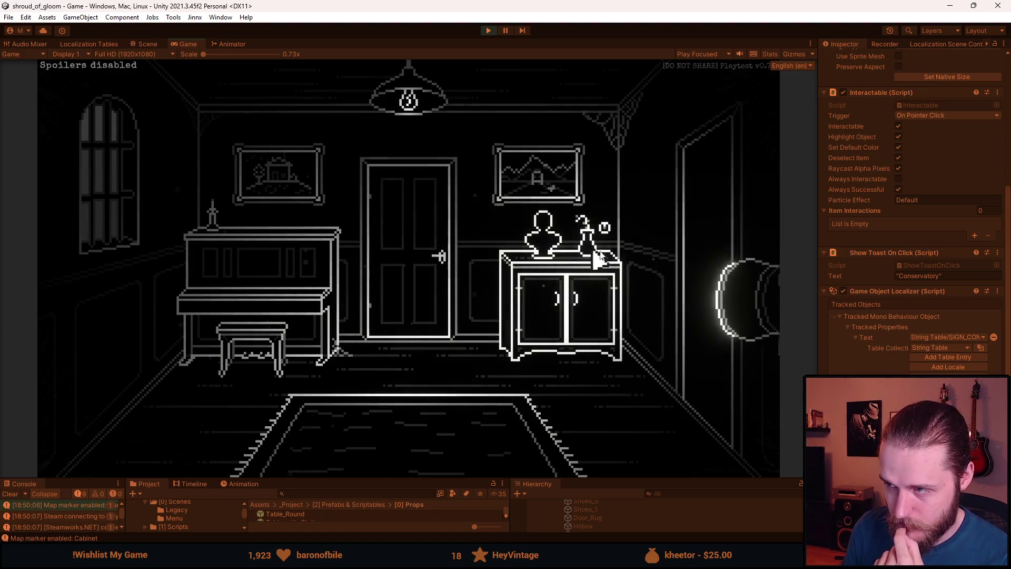
{"action": "left_click", "coordinate": [674, 233]}
{"action": "left_click", "coordinate": [390, 290]}
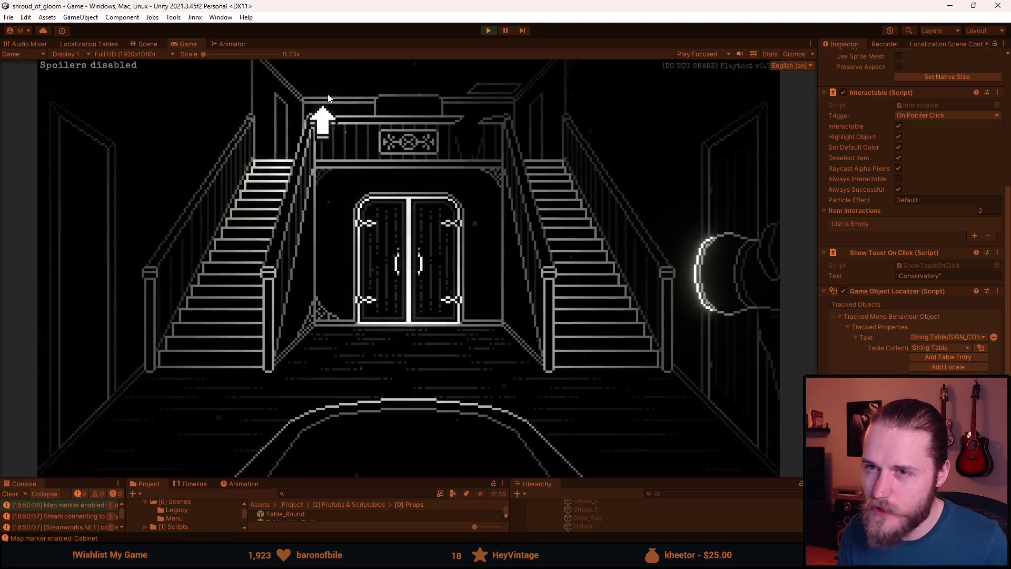
{"action": "left_click", "coordinate": [486, 31]}
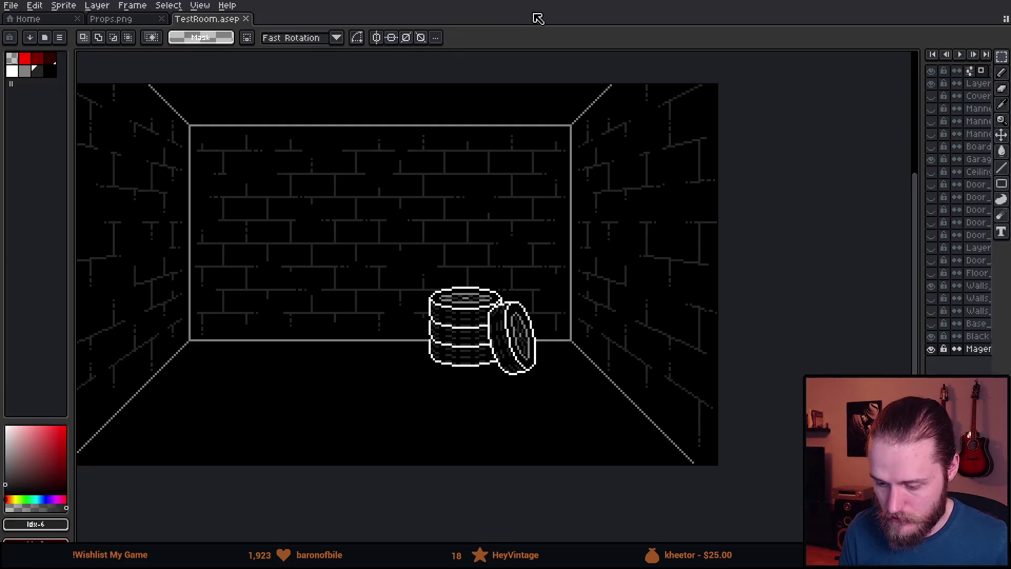
- Show the Door_Side and Base_Room layers, hide Walls_Cinderblock, and zoom in on the door
{"action": "mouse_move", "coordinate": [926, 200]}
{"action": "left_mouse_down"}
{"action": "mouse_move", "coordinate": [772, 205]}
{"action": "mouse_move", "coordinate": [787, 203]}
{"action": "left_mouse_up"}
{"action": "left_click_drag", "start_coordinate": [480, 262], "coordinate": [566, 253]}
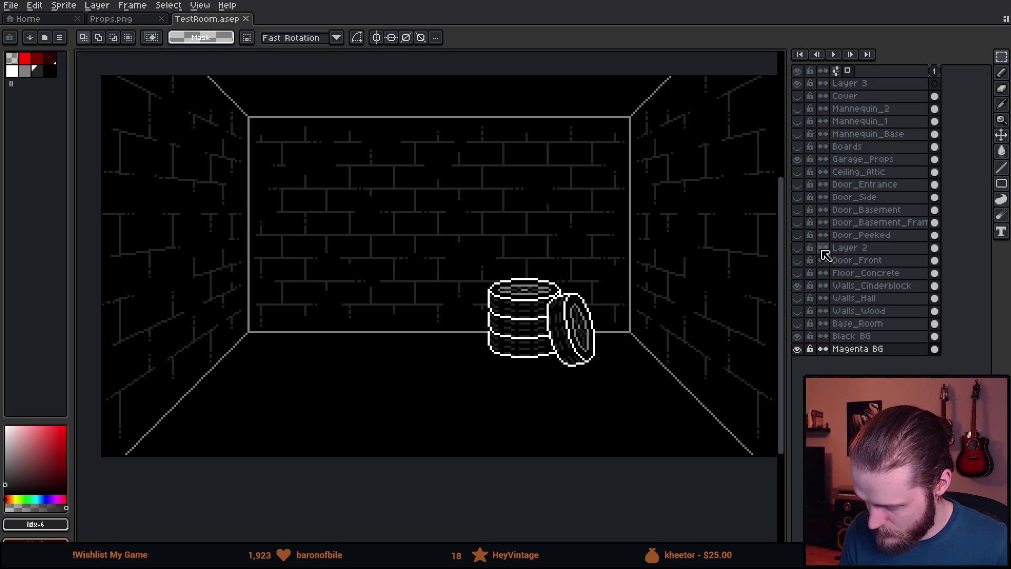
{"action": "left_click", "coordinate": [798, 197]}
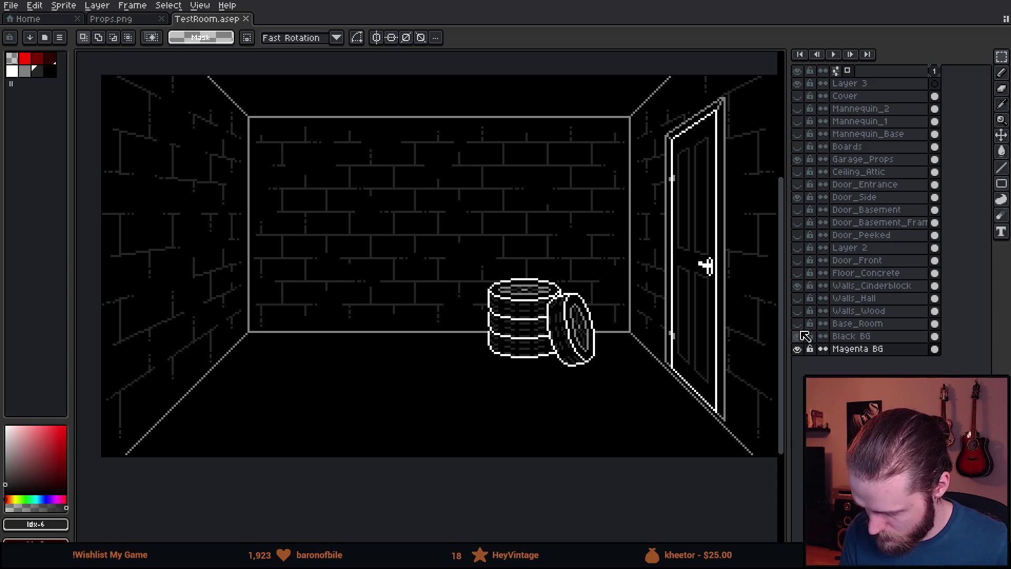
{"action": "left_click", "coordinate": [798, 286]}
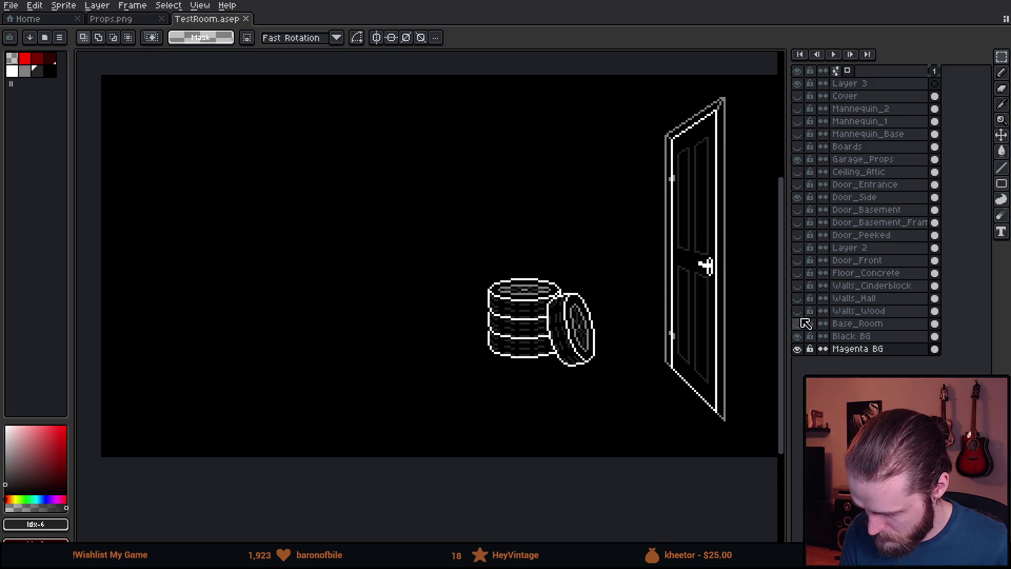
{"action": "left_click", "coordinate": [797, 323]}
{"action": "scroll", "coordinate": [576, 187], "scroll_direction": "right", "scroll_amount": 3}
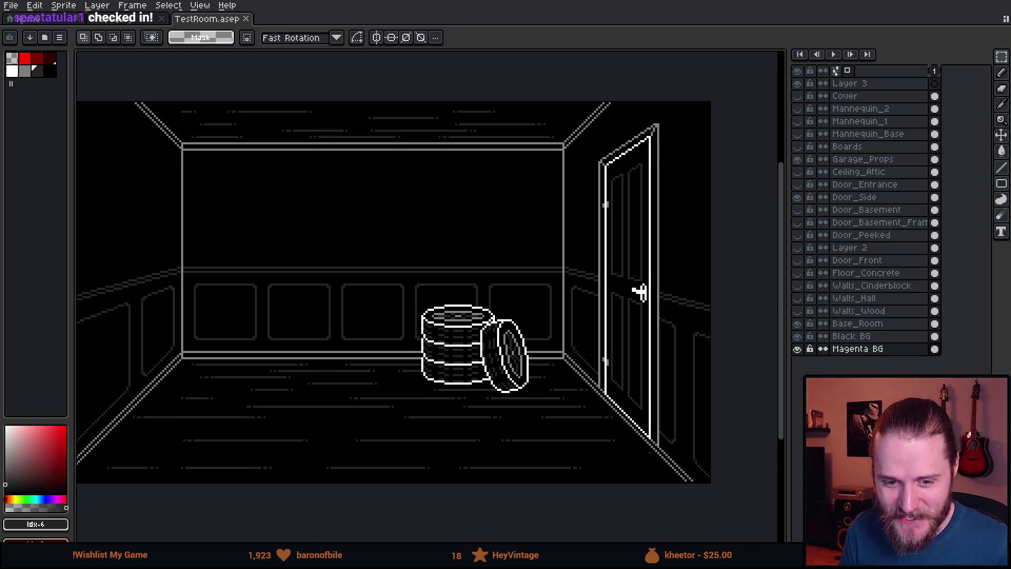
{"action": "scroll", "coordinate": [638, 161], "scroll_direction": "up", "scroll_amount": 1}
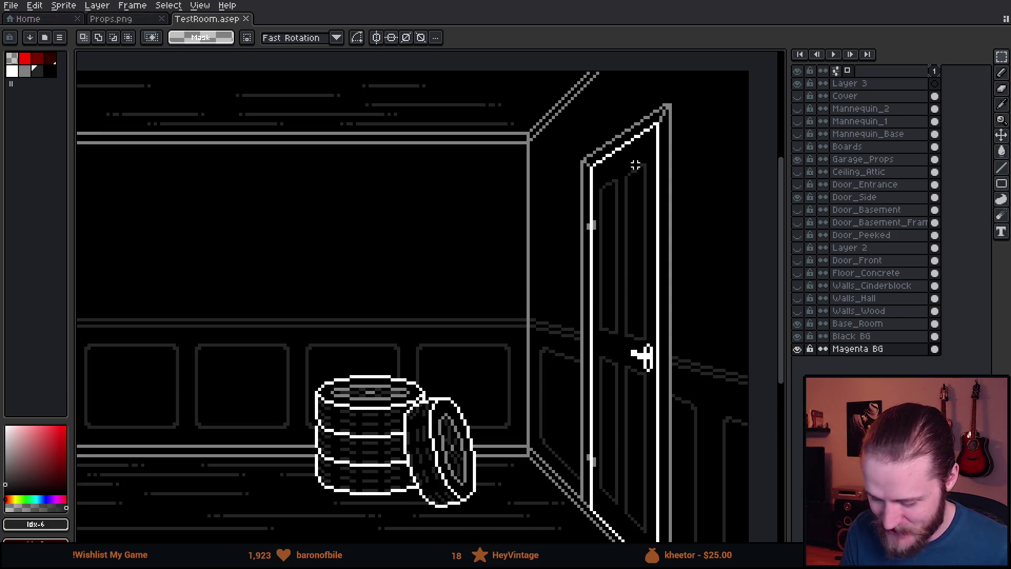
{"action": "scroll", "coordinate": [634, 164], "scroll_direction": "up", "scroll_amount": 1}
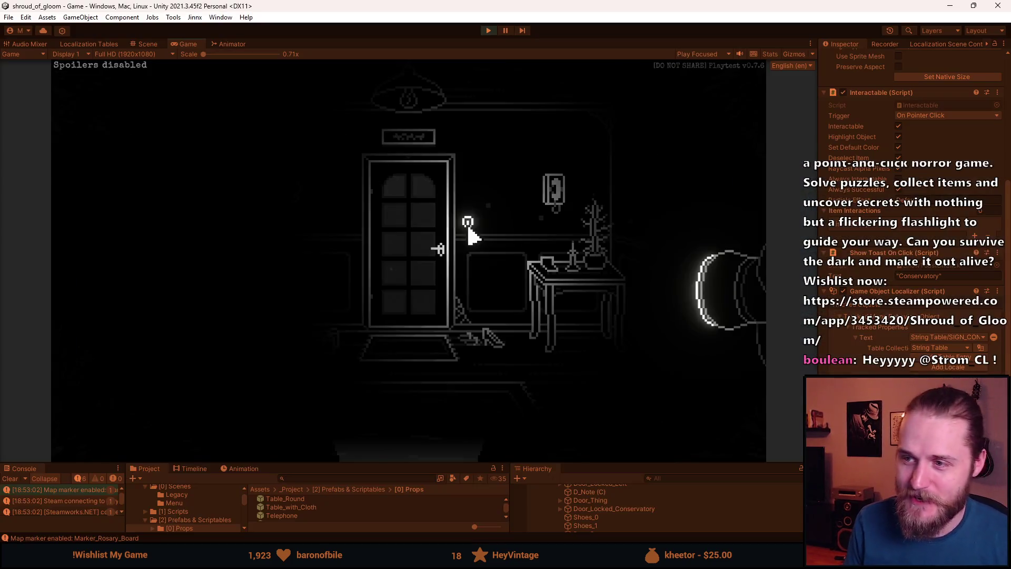
- Click the door sign five times to confirm the 'Conservatory' toast appears, then stop the game
{"action": "key", "text": "alt+Tab"}
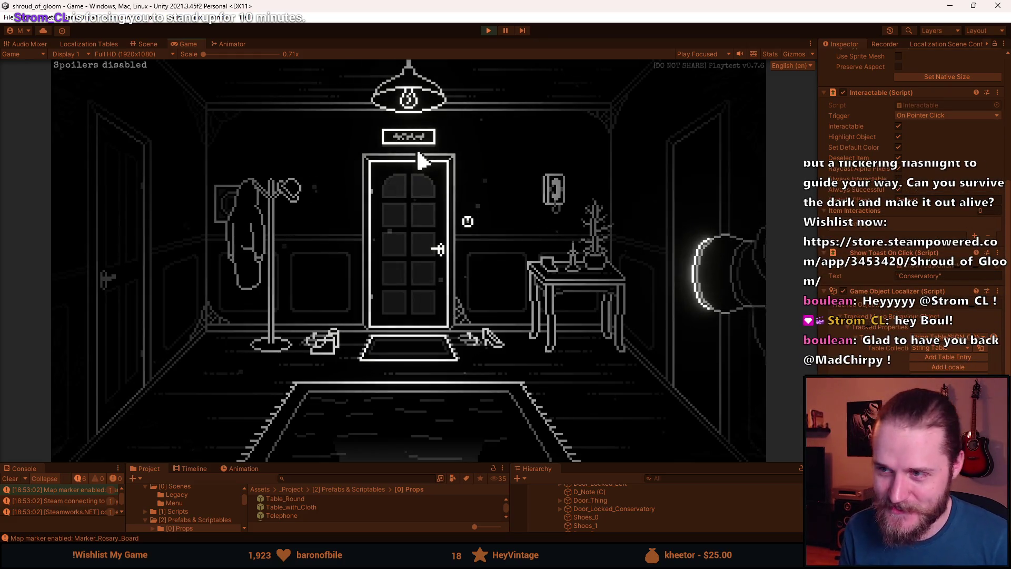
{"action": "left_click", "coordinate": [425, 181]}
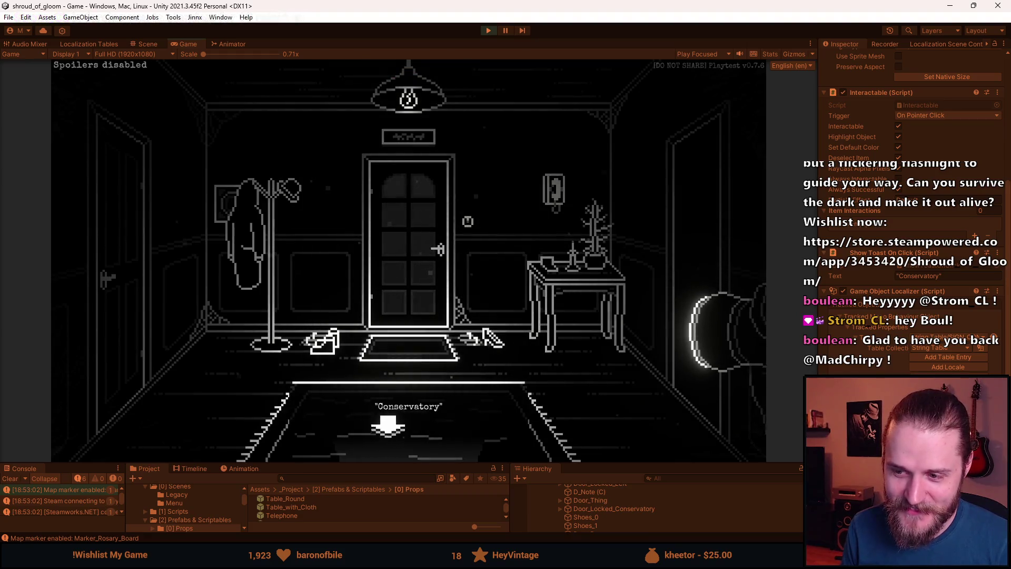
{"action": "left_click", "coordinate": [421, 152]}
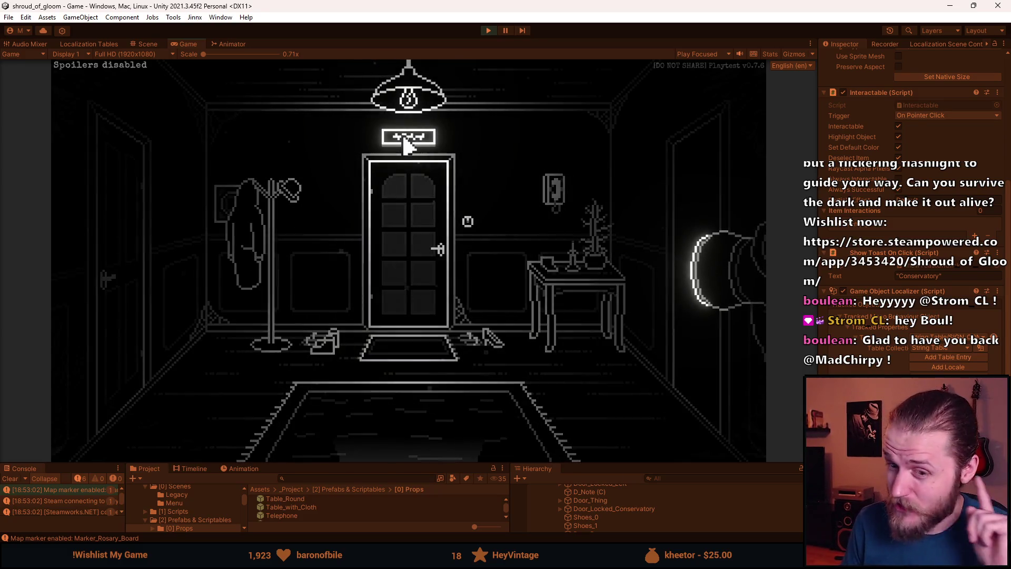
{"action": "left_click", "coordinate": [408, 146]}
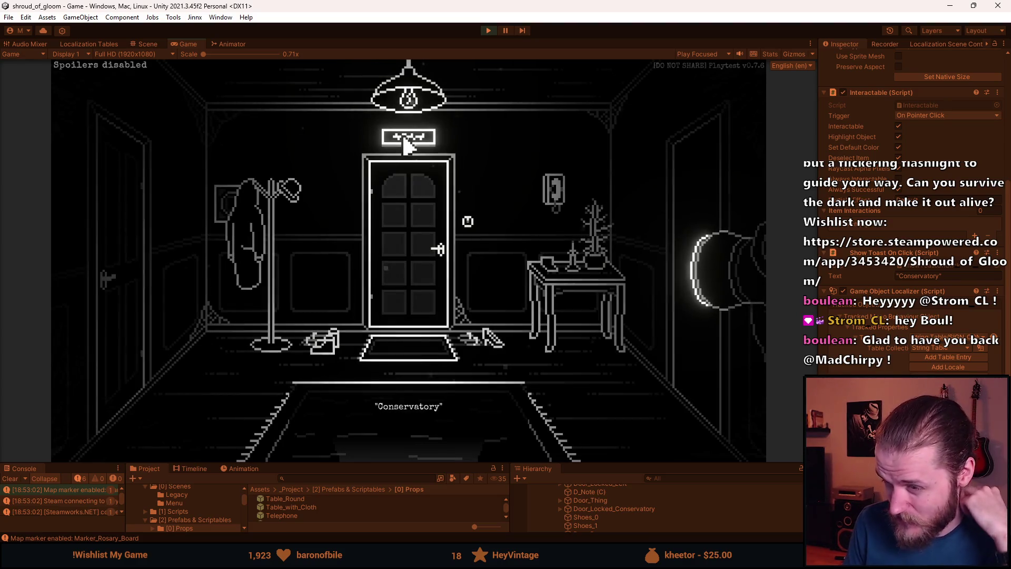
{"action": "left_click", "coordinate": [392, 149]}
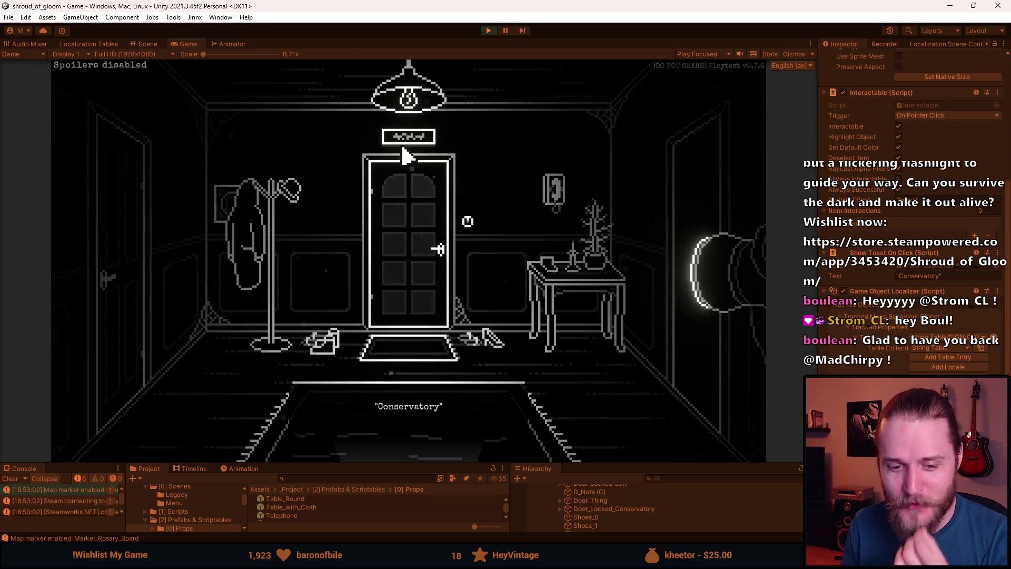
{"action": "left_click", "coordinate": [472, 184]}
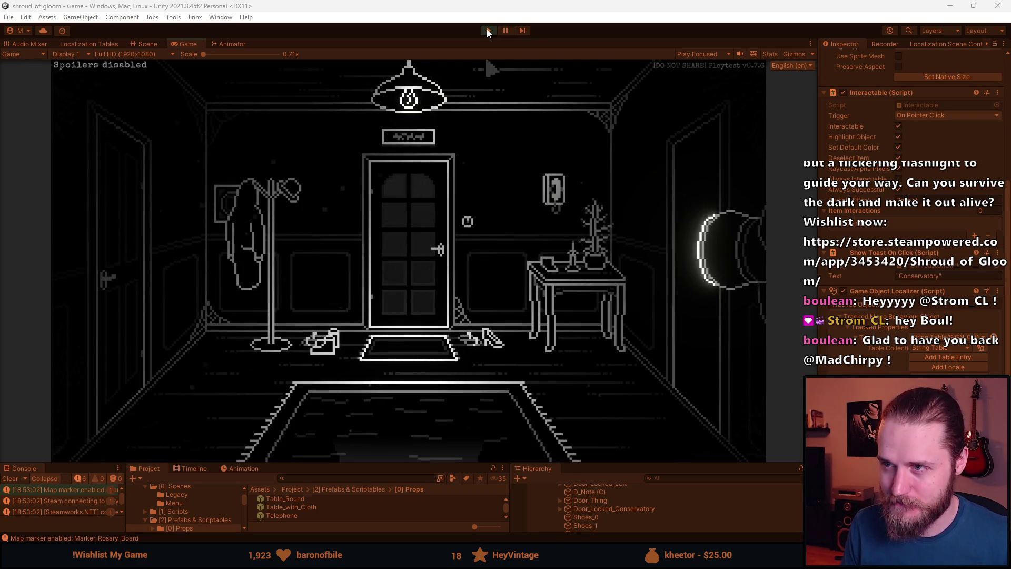
{"action": "left_click", "coordinate": [488, 30]}
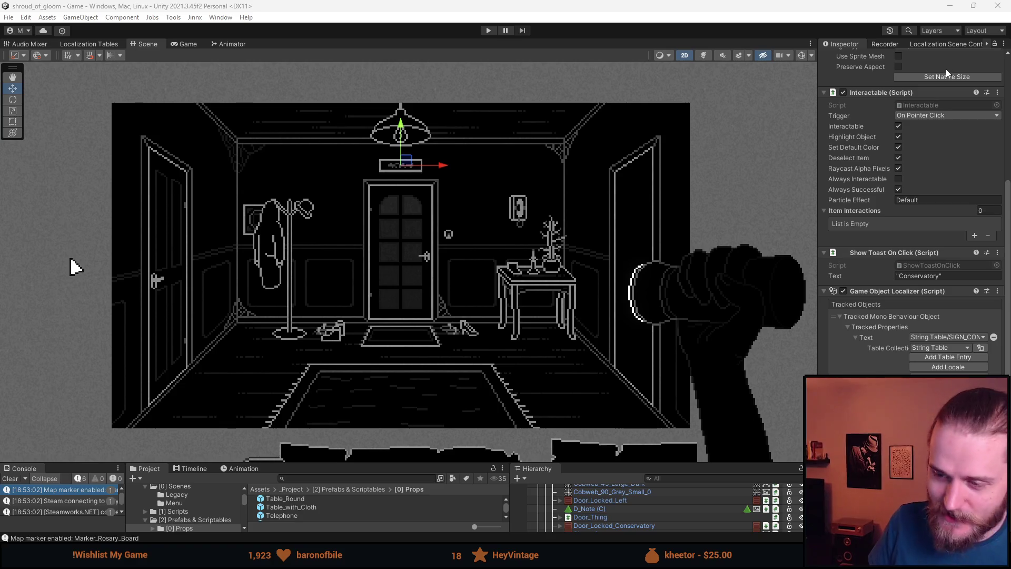
- Clear the Console, enlarge the bottom panels, then pan around TestRoom in Aseprite
{"action": "left_click", "coordinate": [13, 477]}
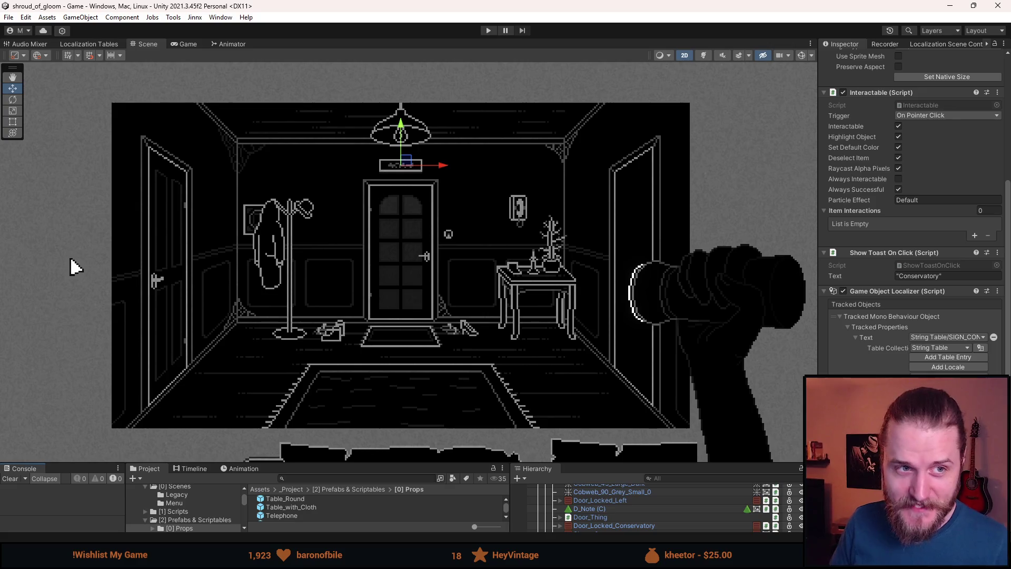
{"action": "left_click_drag", "start_coordinate": [408, 464], "coordinate": [410, 392]}
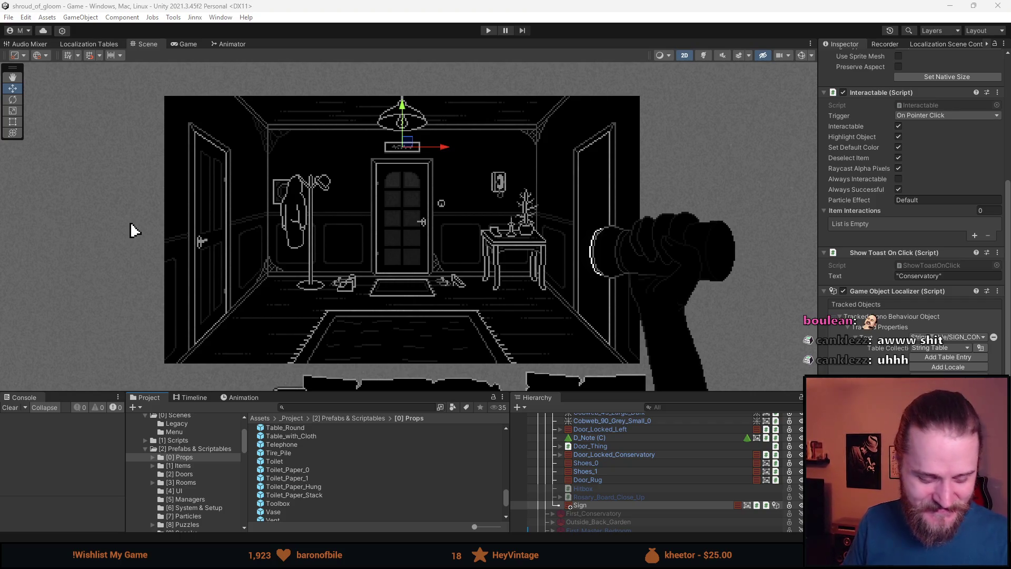
{"action": "key", "text": "alt+Tab"}
{"action": "mouse_move", "coordinate": [358, 239]}
{"action": "left_mouse_down"}
{"action": "mouse_move", "coordinate": [435, 318]}
{"action": "mouse_move", "coordinate": [550, 303]}
{"action": "mouse_move", "coordinate": [482, 305]}
{"action": "left_mouse_up"}
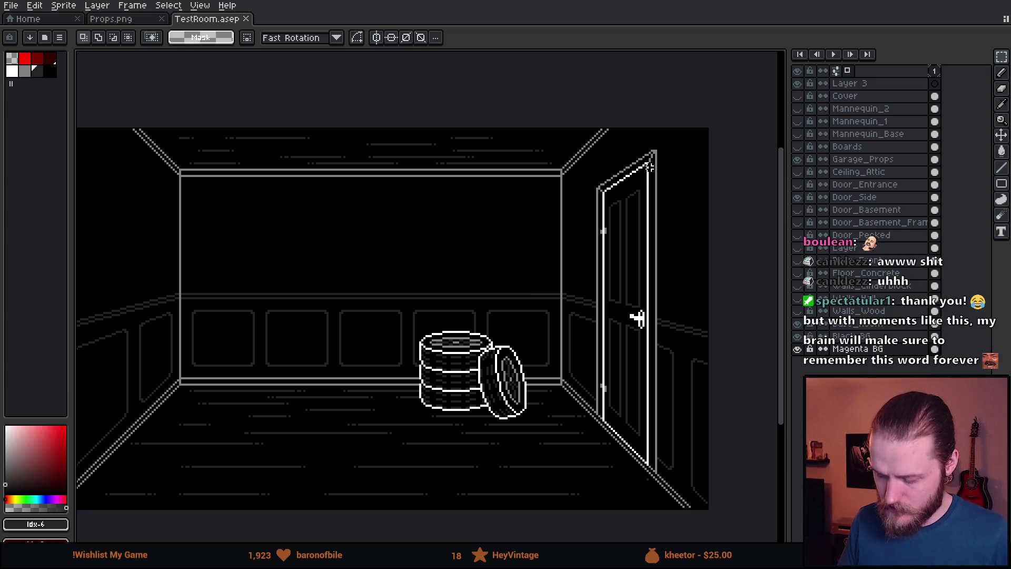
- On the Door_Side layer, select the side door and nudge it slightly right and down
{"action": "left_click_drag", "start_coordinate": [665, 226], "coordinate": [593, 188]}
{"action": "scroll", "coordinate": [593, 188], "scroll_direction": "up", "scroll_amount": 1}
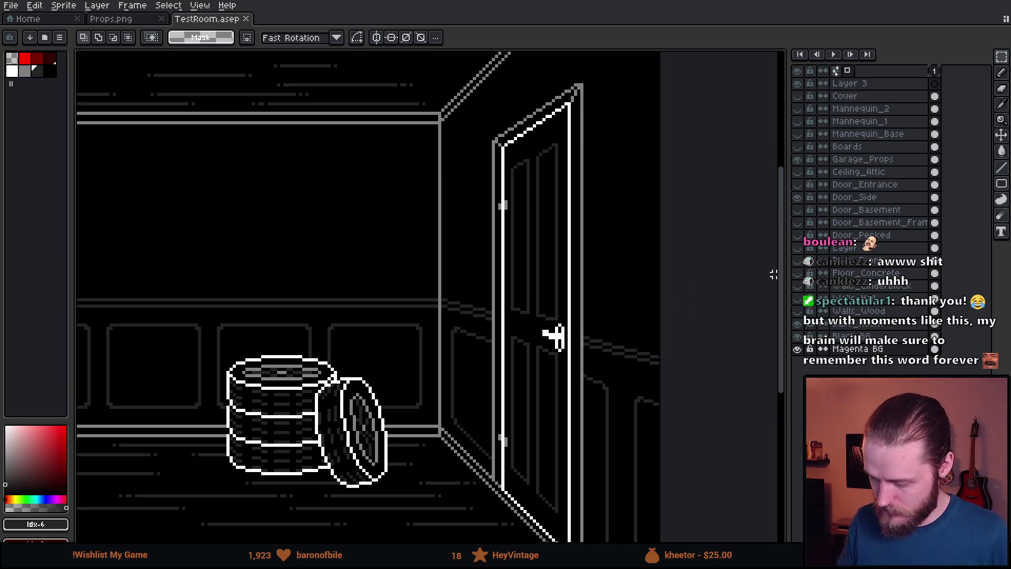
{"action": "left_click", "coordinate": [853, 197]}
{"action": "scroll", "coordinate": [561, 234], "scroll_direction": "down", "scroll_amount": 1}
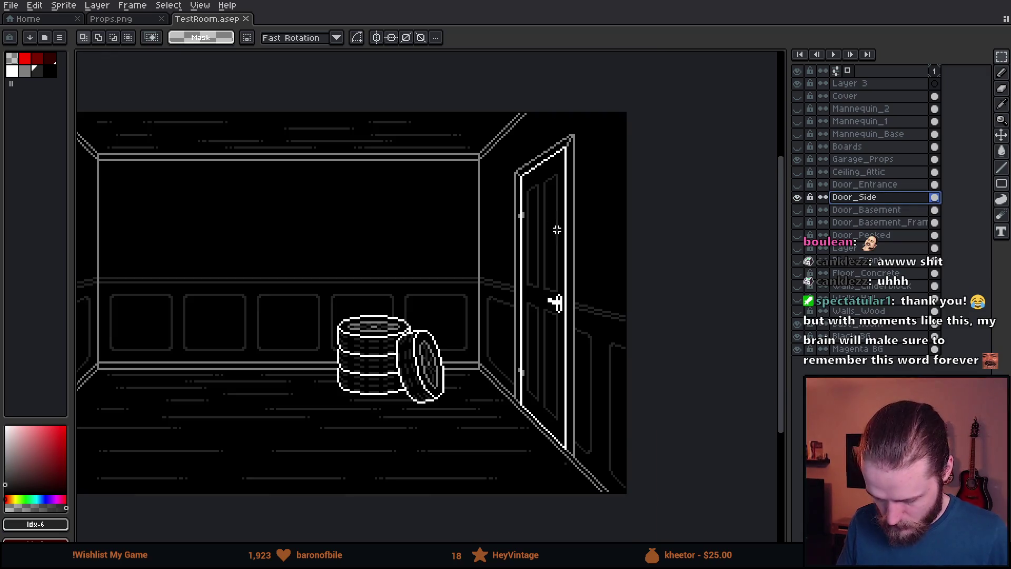
{"action": "left_click_drag", "start_coordinate": [497, 152], "coordinate": [677, 511]}
{"action": "mouse_move", "coordinate": [537, 110]}
{"action": "left_mouse_down"}
{"action": "mouse_move", "coordinate": [636, 352]}
{"action": "mouse_move", "coordinate": [603, 363]}
{"action": "left_mouse_up"}
{"action": "key", "text": "Right"}
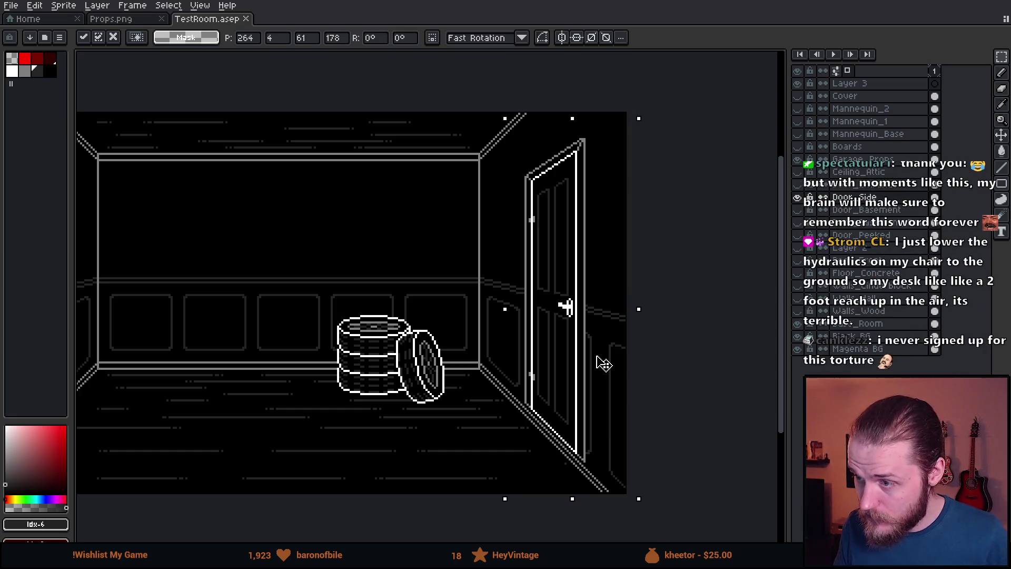
{"action": "scroll", "coordinate": [582, 413], "scroll_direction": "up", "scroll_amount": 2}
{"action": "mouse_move", "coordinate": [567, 419]}
{"action": "left_mouse_down"}
{"action": "mouse_move", "coordinate": [583, 425]}
{"action": "mouse_move", "coordinate": [584, 452]}
{"action": "left_mouse_up"}
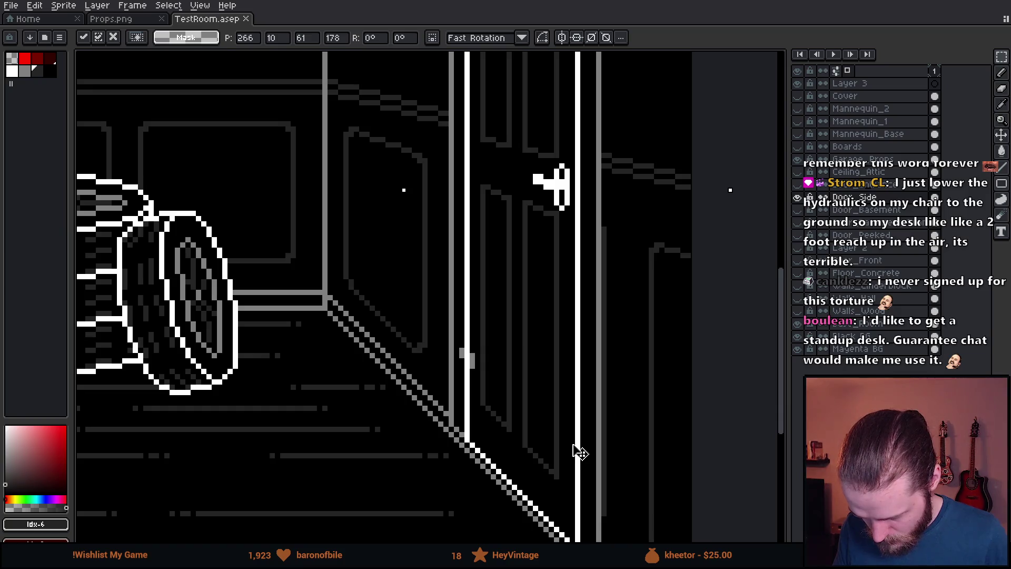
{"action": "scroll", "coordinate": [580, 452], "scroll_direction": "down", "scroll_amount": 1}
{"action": "scroll", "coordinate": [556, 392], "scroll_direction": "down", "scroll_amount": 2}
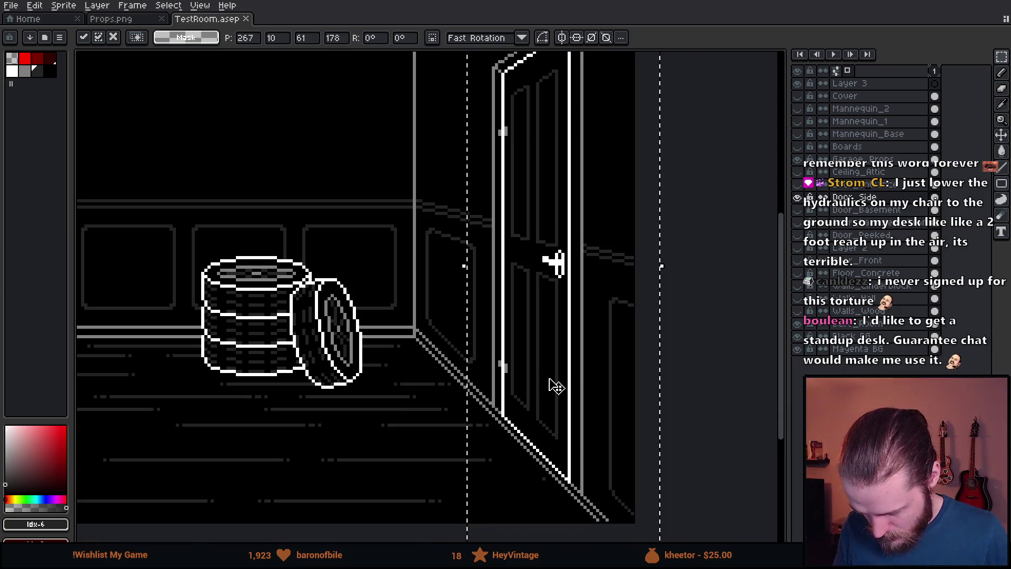
{"action": "scroll", "coordinate": [521, 344], "scroll_direction": "down", "scroll_amount": 1}
{"action": "left_click", "coordinate": [356, 193]}
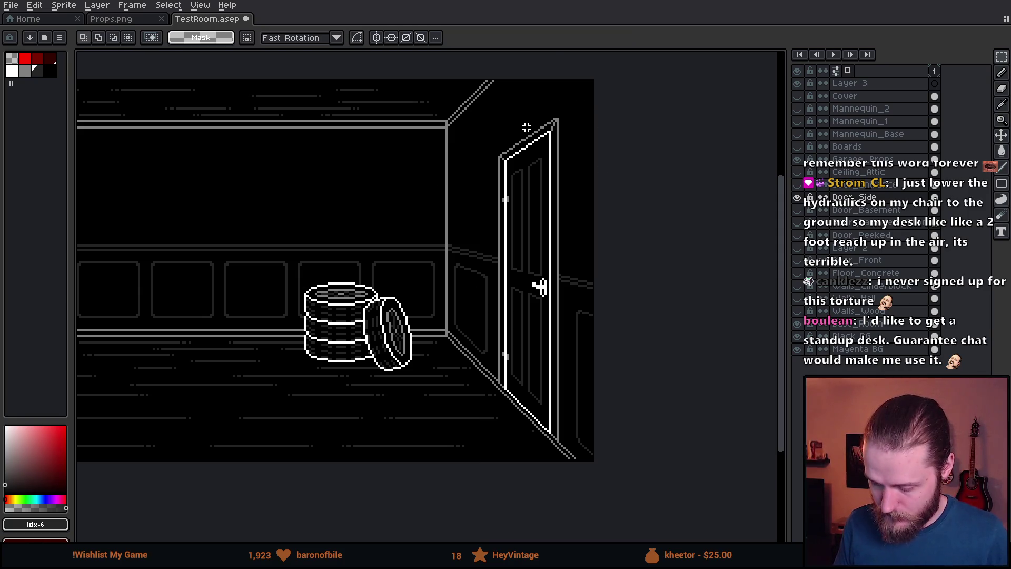
- Paste the copied sign pattern and place it on the back wall
{"action": "scroll", "coordinate": [532, 93], "scroll_direction": "up", "scroll_amount": 3}
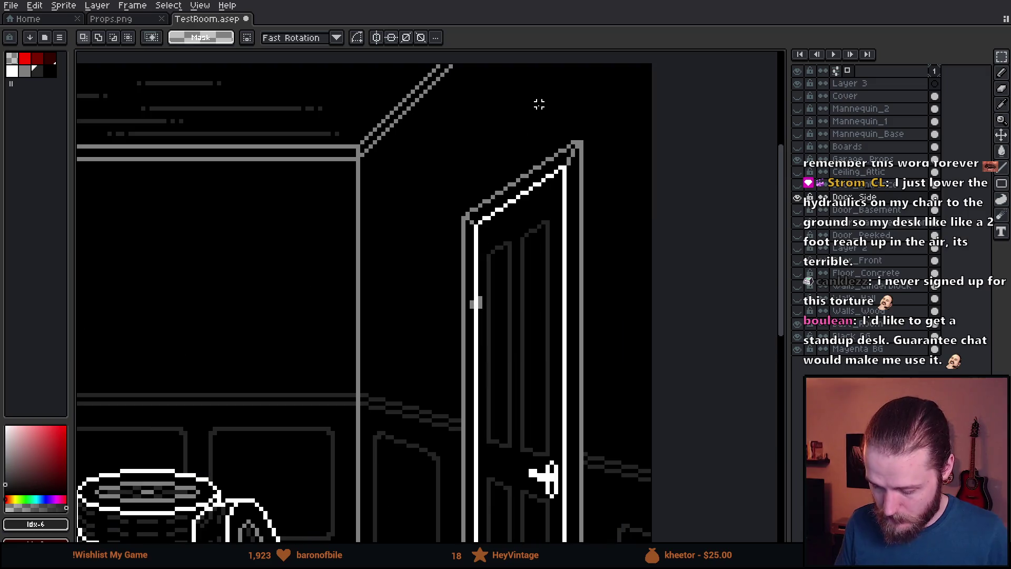
{"action": "scroll", "coordinate": [413, 239], "scroll_direction": "down", "scroll_amount": 2}
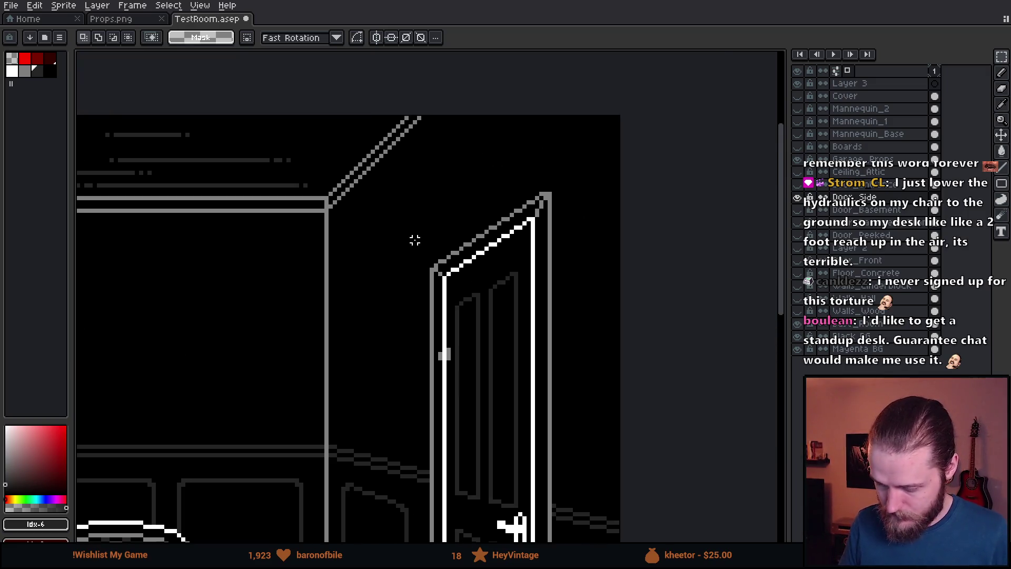
{"action": "scroll", "coordinate": [611, 225], "scroll_direction": "up", "scroll_amount": 1}
{"action": "left_click_drag", "start_coordinate": [611, 225], "coordinate": [593, 215]}
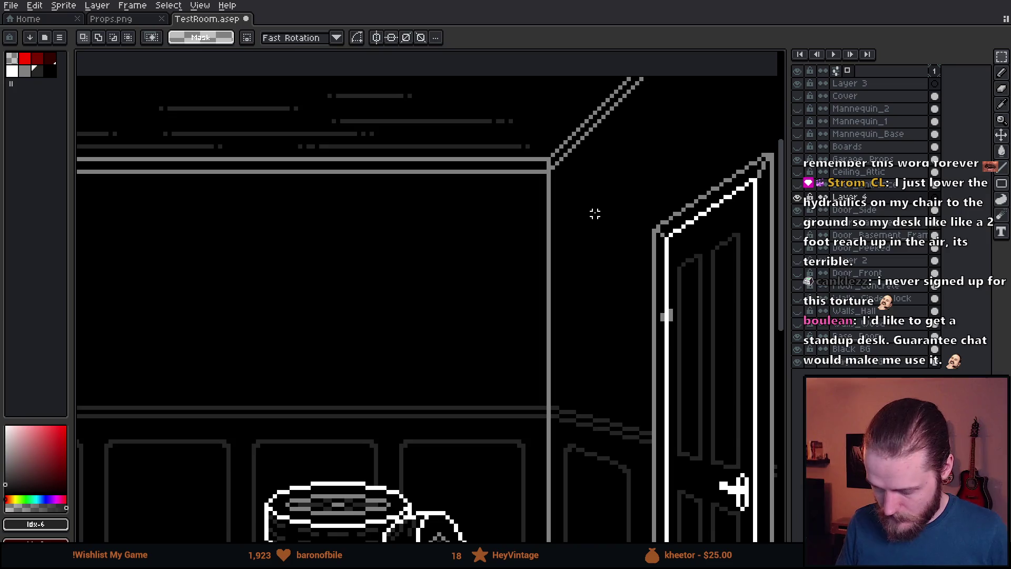
{"action": "key", "text": "ctrl+v"}
{"action": "mouse_move", "coordinate": [463, 310]}
{"action": "left_mouse_down"}
{"action": "mouse_move", "coordinate": [501, 292]}
{"action": "mouse_move", "coordinate": [495, 242]}
{"action": "left_mouse_up"}
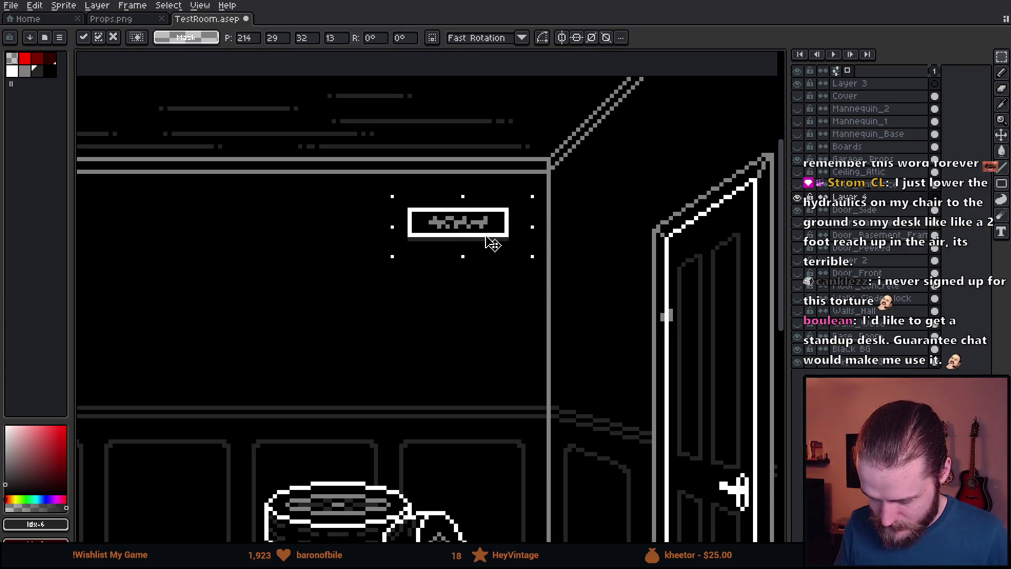
{"action": "key", "text": "Return"}
- Hide the Garage_Props tyre stack and zoom out to see the whole room
{"action": "scroll", "coordinate": [569, 279], "scroll_direction": "down", "scroll_amount": 2}
{"action": "scroll", "coordinate": [610, 236], "scroll_direction": "up", "scroll_amount": 2}
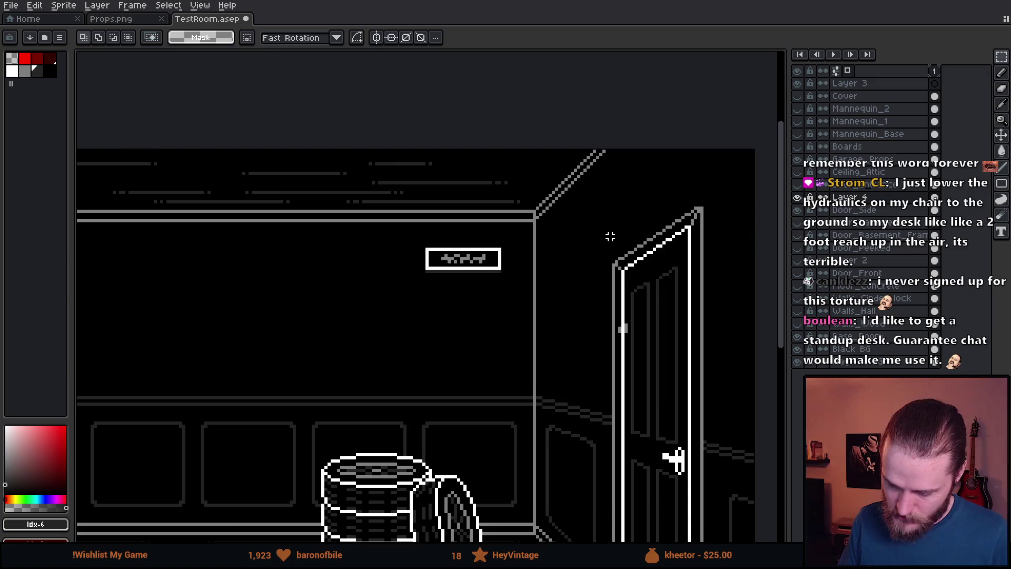
{"action": "scroll", "coordinate": [448, 223], "scroll_direction": "up", "scroll_amount": 1}
{"action": "scroll", "coordinate": [338, 239], "scroll_direction": "down", "scroll_amount": 1}
{"action": "scroll", "coordinate": [501, 200], "scroll_direction": "up", "scroll_amount": 1}
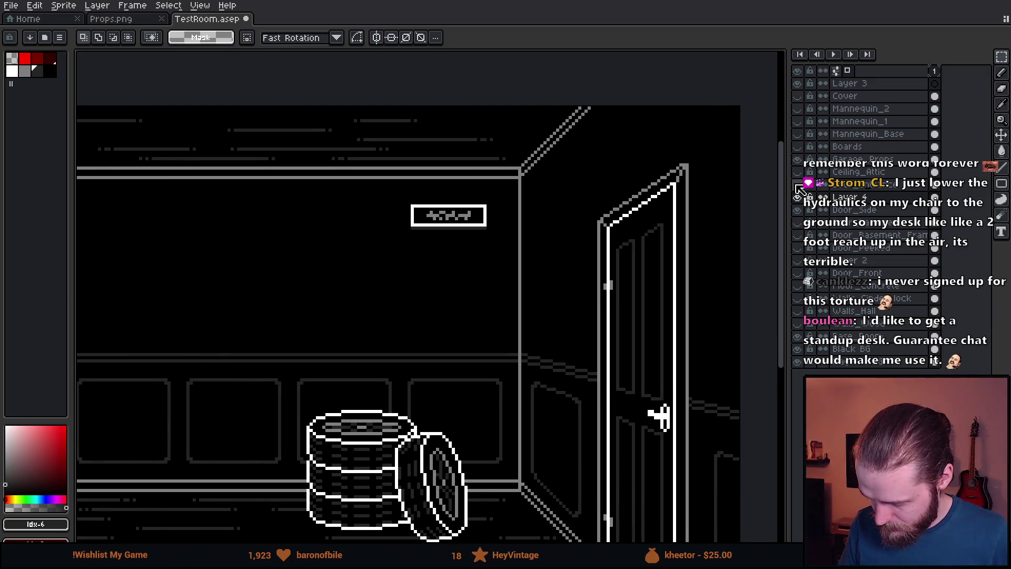
{"action": "left_click", "coordinate": [798, 161]}
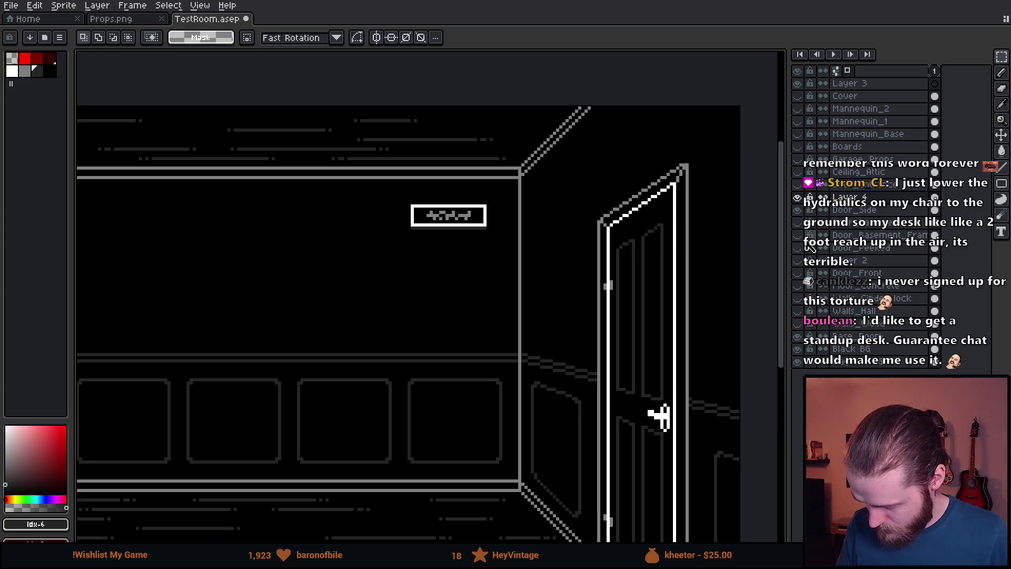
{"action": "key", "text": "minus"}
{"action": "key", "text": "minus"}
{"action": "key", "text": "minus"}
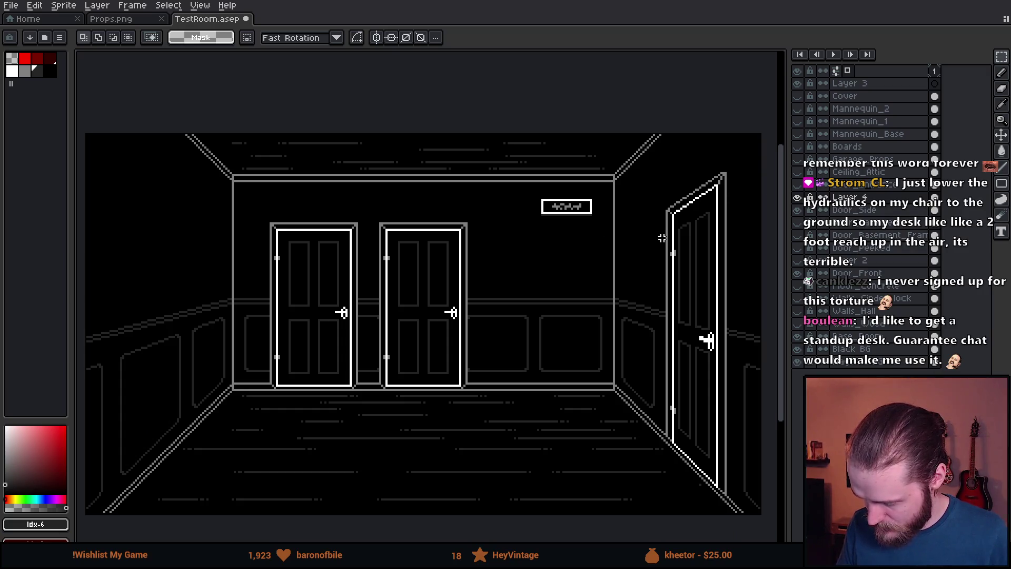
- Select the wall sign, move it above the second back-wall door, and deselect
{"action": "scroll", "coordinate": [616, 235], "scroll_direction": "up", "scroll_amount": 2}
{"action": "mouse_move", "coordinate": [468, 166]}
{"action": "left_mouse_down"}
{"action": "mouse_move", "coordinate": [647, 235]}
{"action": "mouse_move", "coordinate": [652, 246]}
{"action": "left_mouse_up"}
{"action": "mouse_move", "coordinate": [628, 245]}
{"action": "left_mouse_down"}
{"action": "mouse_move", "coordinate": [467, 221]}
{"action": "mouse_move", "coordinate": [411, 247]}
{"action": "left_mouse_up"}
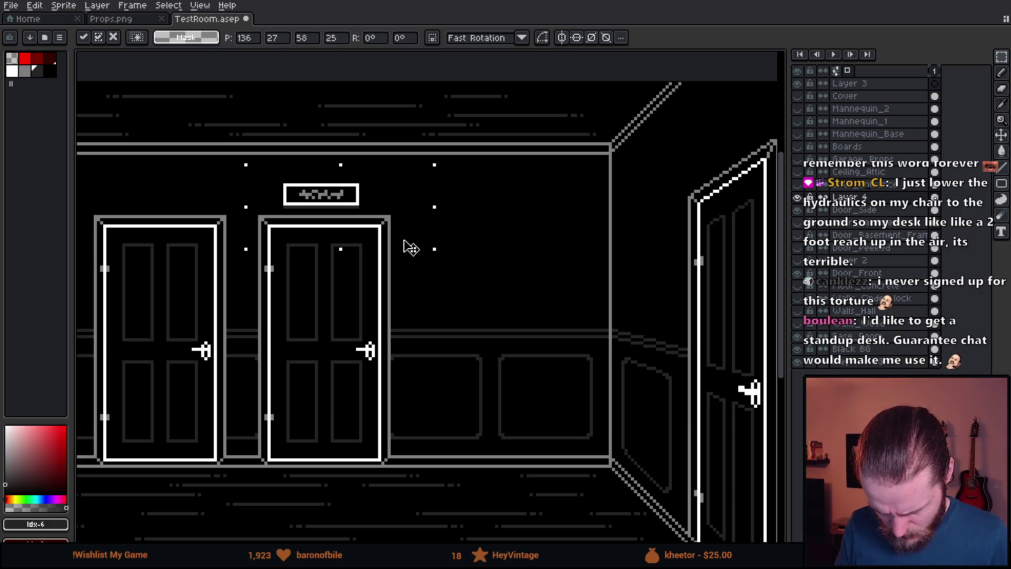
{"action": "scroll", "coordinate": [413, 243], "scroll_direction": "up", "scroll_amount": 1}
{"action": "key", "text": "ctrl+d"}
- Try shifting the sign further left, then undo to keep its previous position
{"action": "scroll", "coordinate": [317, 245], "scroll_direction": "up", "scroll_amount": 2}
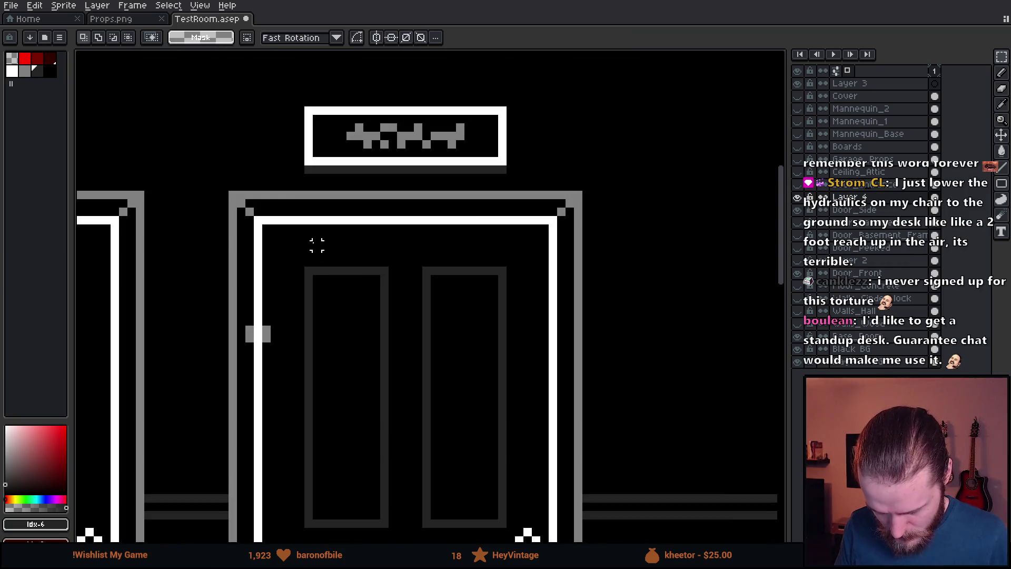
{"action": "left_click_drag", "start_coordinate": [293, 141], "coordinate": [244, 352]}
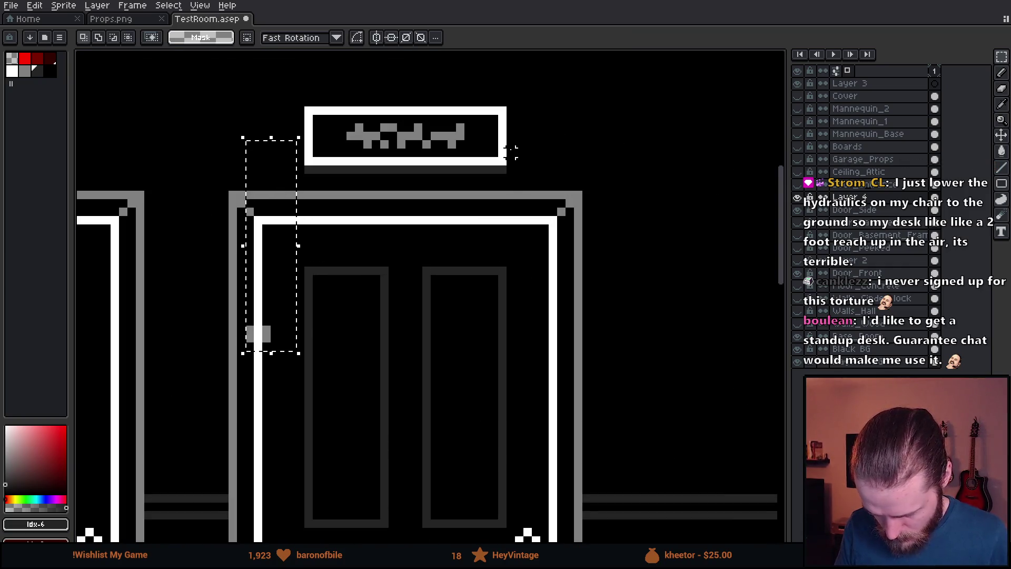
{"action": "left_click_drag", "start_coordinate": [519, 143], "coordinate": [578, 371]}
{"action": "scroll", "coordinate": [560, 317], "scroll_direction": "down", "scroll_amount": 4}
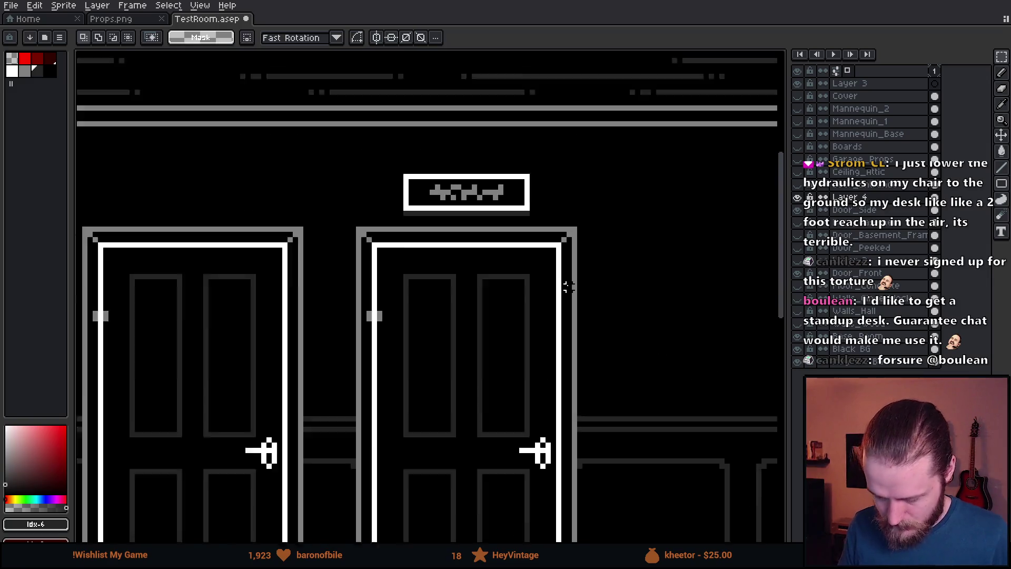
{"action": "scroll", "coordinate": [410, 222], "scroll_direction": "up", "scroll_amount": 2}
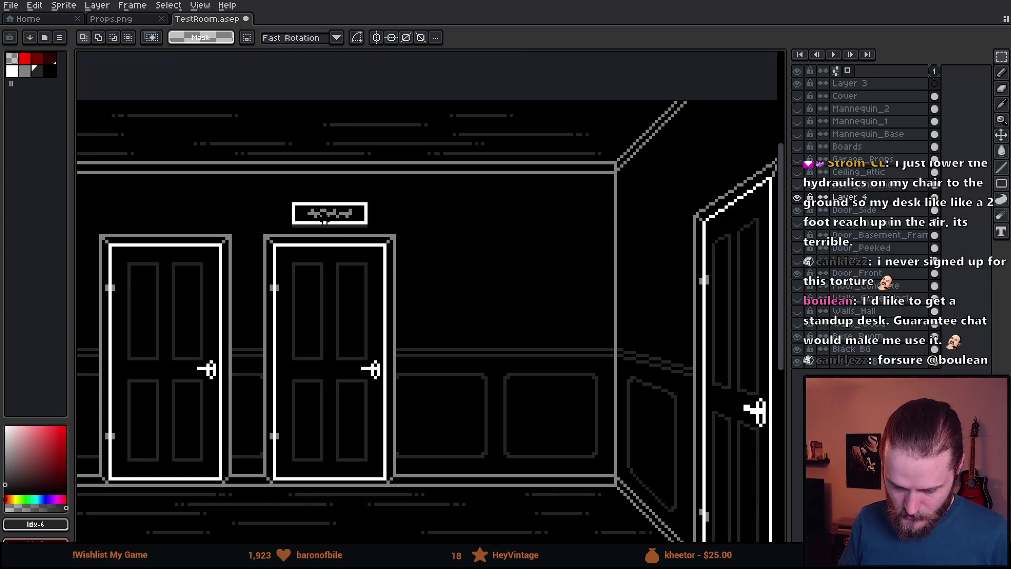
{"action": "scroll", "coordinate": [325, 221], "scroll_direction": "up", "scroll_amount": 1}
{"action": "left_click_drag", "start_coordinate": [221, 153], "coordinate": [505, 245]}
{"action": "left_click_drag", "start_coordinate": [422, 226], "coordinate": [370, 229]}
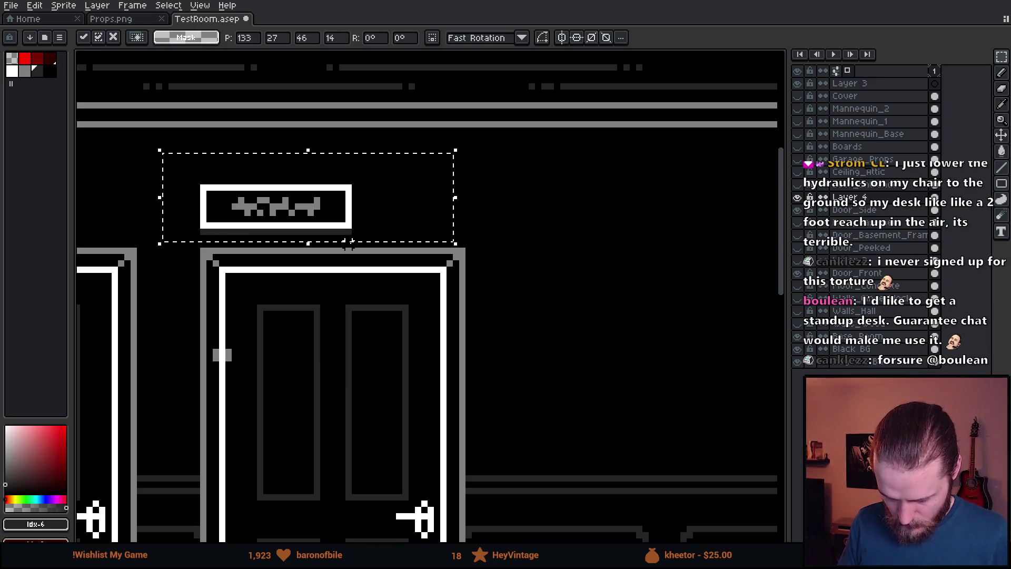
{"action": "key", "text": "ctrl+z"}
{"action": "scroll", "coordinate": [557, 351], "scroll_direction": "down", "scroll_amount": 3}
{"action": "scroll", "coordinate": [390, 144], "scroll_direction": "up", "scroll_amount": 4}
- With the Pencil in white, draw a diagonal stair-step line above the side door's top frame
{"action": "key", "text": "b"}
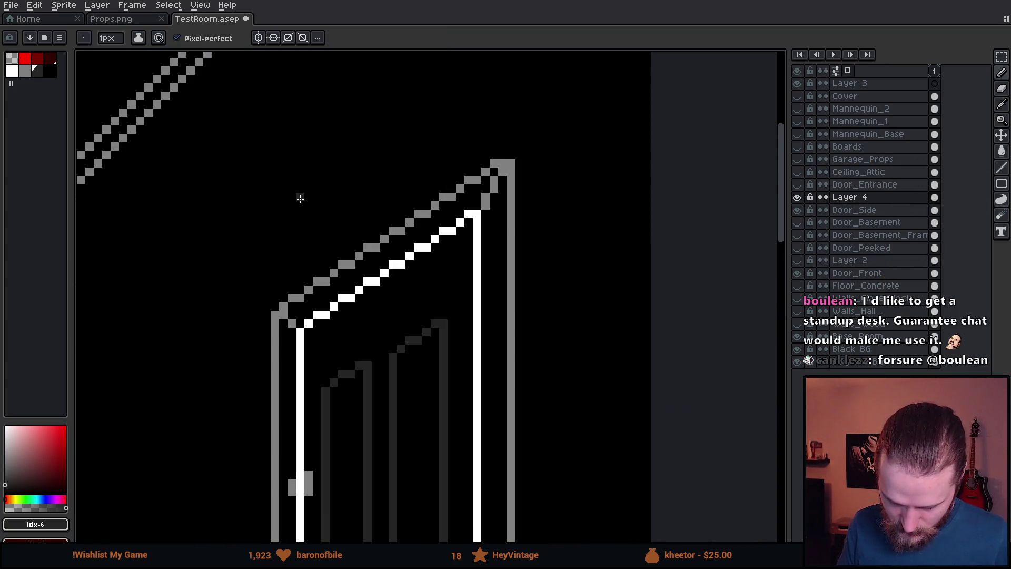
{"action": "left_click", "coordinate": [24, 73]}
{"action": "left_click", "coordinate": [11, 71]}
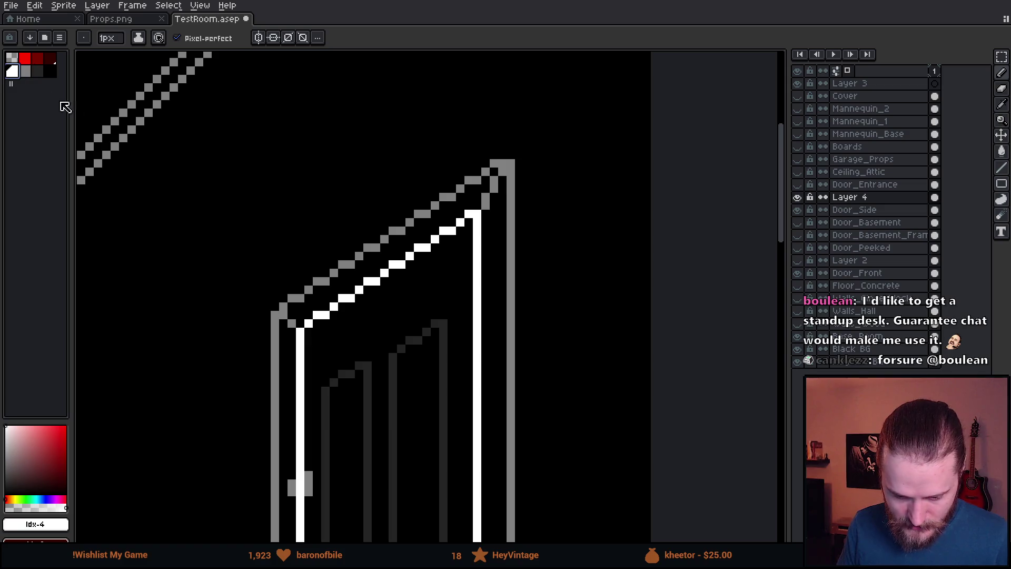
{"action": "scroll", "coordinate": [289, 207], "scroll_direction": "up", "scroll_amount": 2}
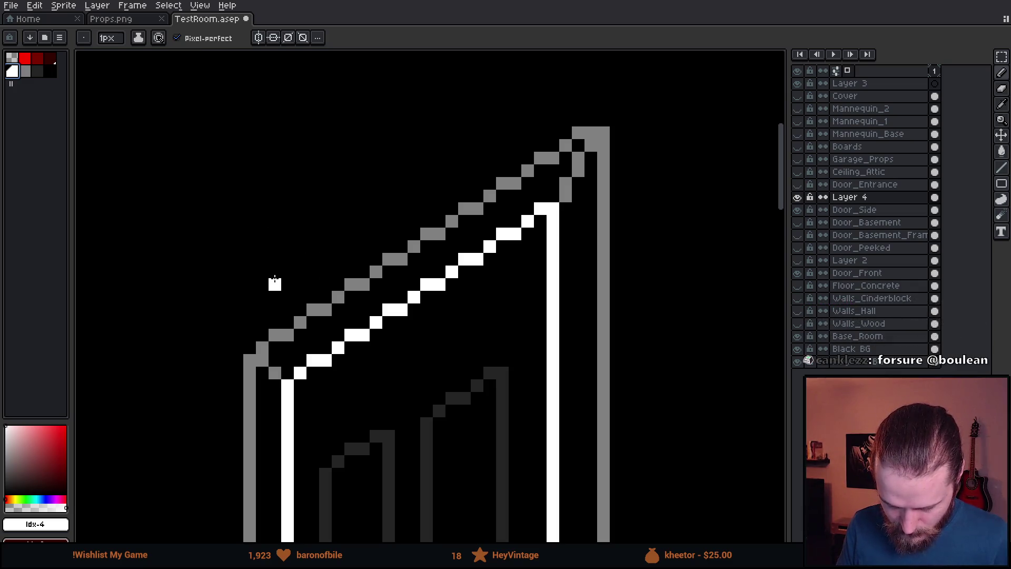
{"action": "scroll", "coordinate": [275, 284], "scroll_direction": "down", "scroll_amount": 5}
{"action": "mouse_move", "coordinate": [275, 284]}
{"action": "left_mouse_down"}
{"action": "mouse_move", "coordinate": [587, 245]}
{"action": "mouse_move", "coordinate": [379, 285]}
{"action": "left_mouse_up"}
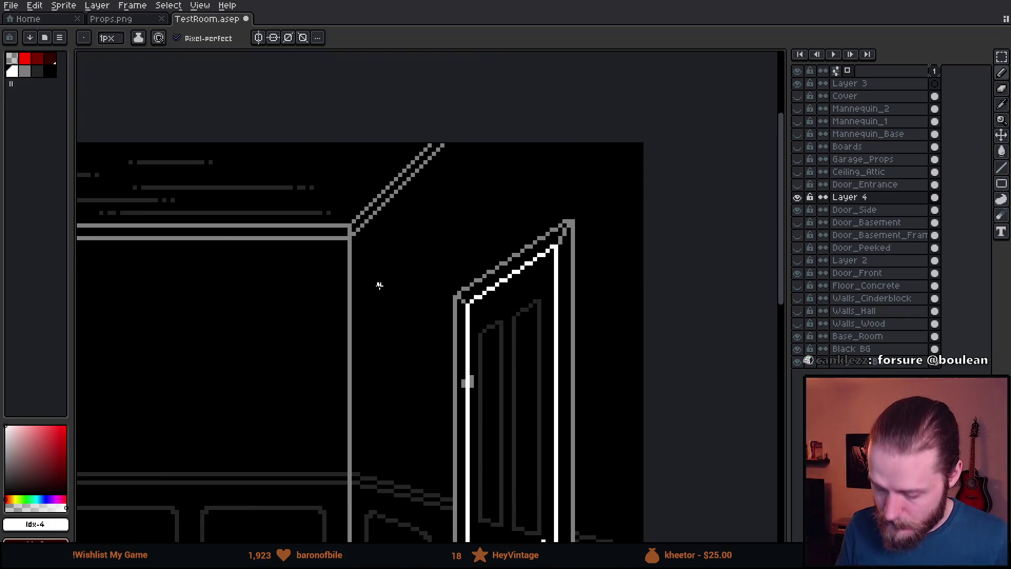
{"action": "scroll", "coordinate": [490, 244], "scroll_direction": "up", "scroll_amount": 4}
{"action": "left_click_drag", "start_coordinate": [441, 298], "coordinate": [561, 227]}
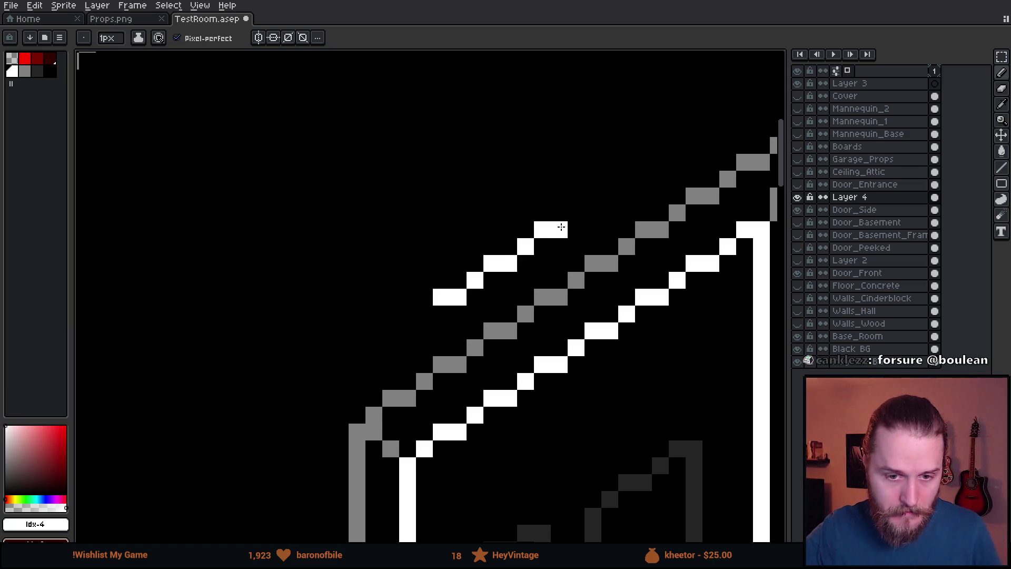
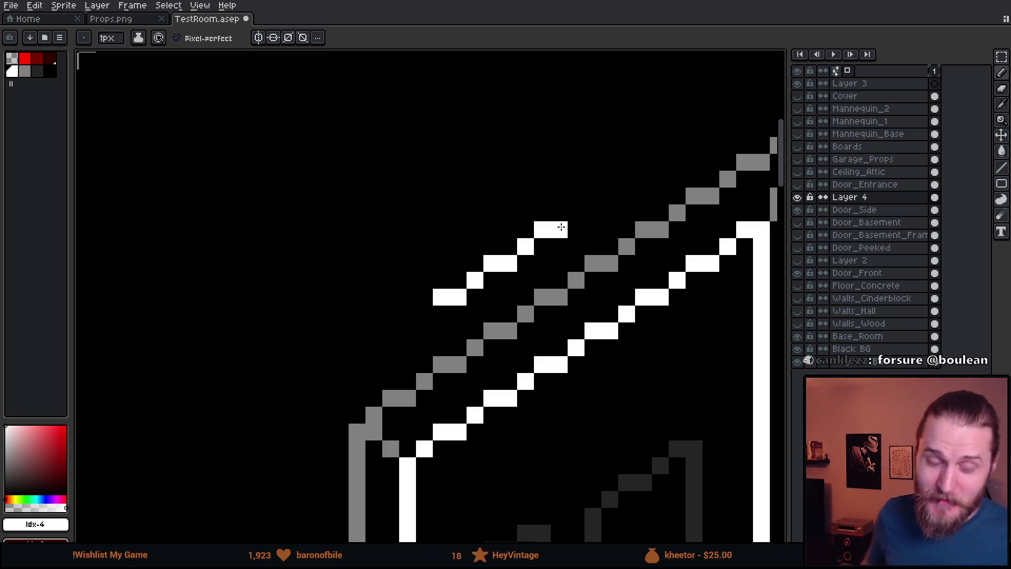
- Extend the trial white diagonal line up-right above the side door's top frame
{"action": "left_click_drag", "start_coordinate": [562, 227], "coordinate": [396, 274]}
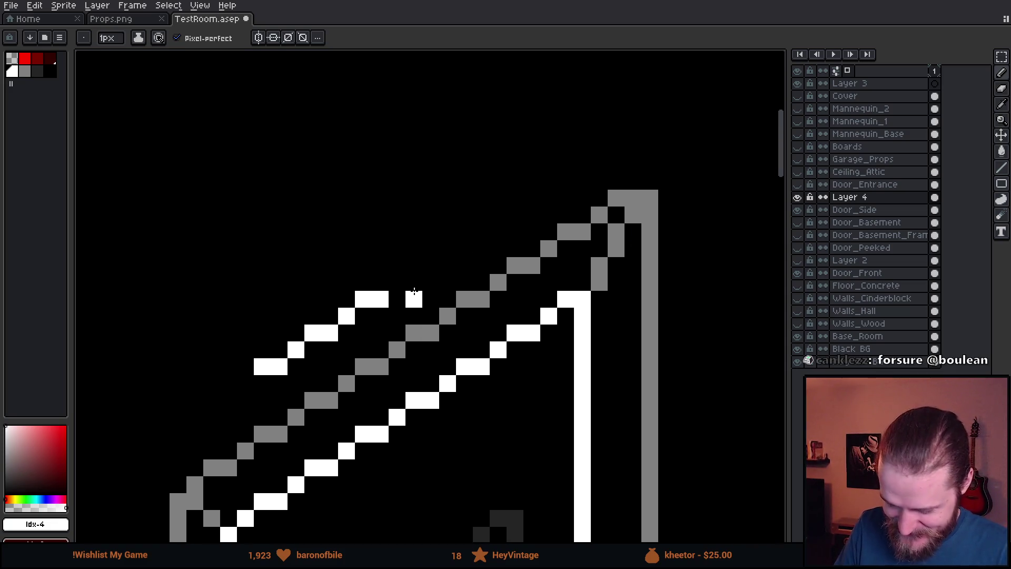
{"action": "left_click", "coordinate": [414, 265]}
{"action": "left_click", "coordinate": [428, 264]}
{"action": "left_click", "coordinate": [448, 248]}
{"action": "left_click_drag", "start_coordinate": [465, 231], "coordinate": [481, 231]}
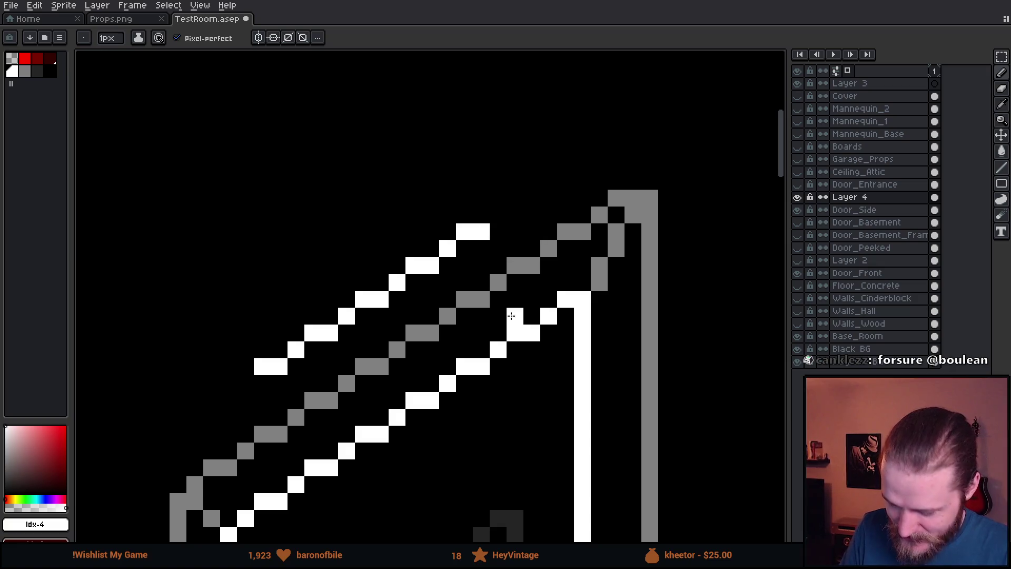
{"action": "left_click_drag", "start_coordinate": [530, 384], "coordinate": [603, 325]}
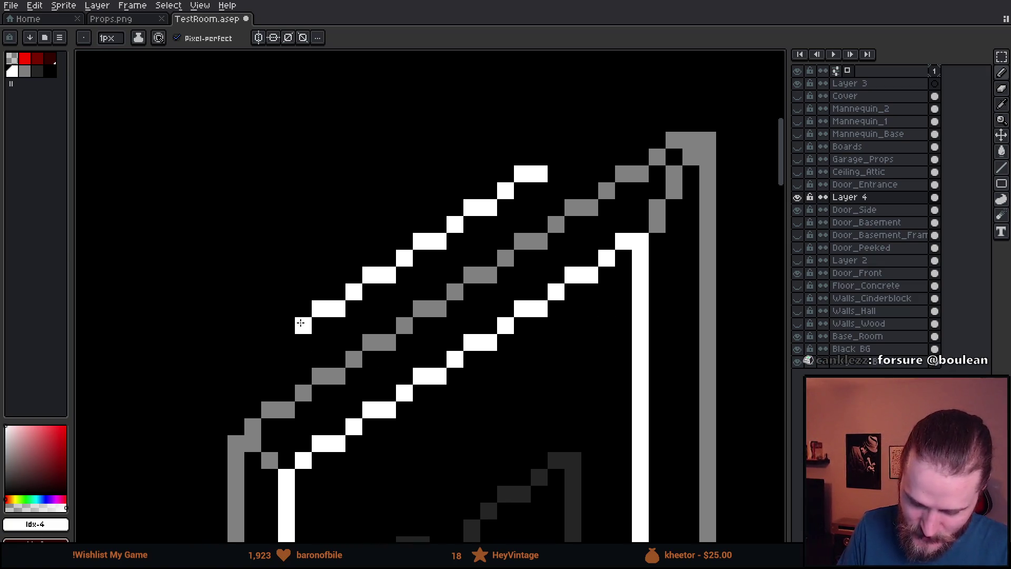
- Try shifting Layer 4 with the Move tool, then undo back to a single starting pixel
{"action": "scroll", "coordinate": [453, 412], "scroll_direction": "down", "scroll_amount": 1}
{"action": "scroll", "coordinate": [469, 419], "scroll_direction": "down", "scroll_amount": 6}
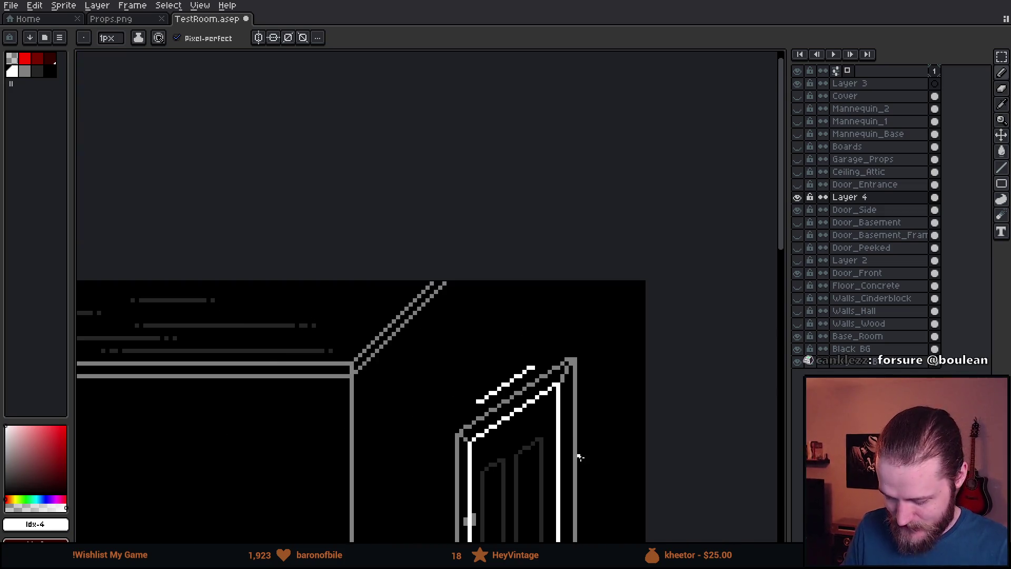
{"action": "left_click_drag", "start_coordinate": [598, 462], "coordinate": [600, 410]}
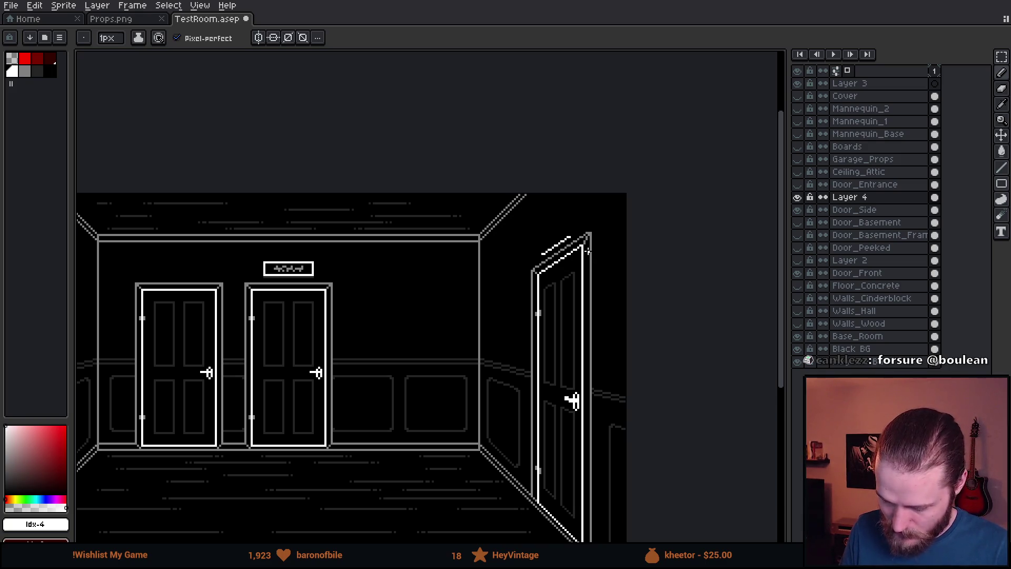
{"action": "scroll", "coordinate": [564, 257], "scroll_direction": "up", "scroll_amount": 5}
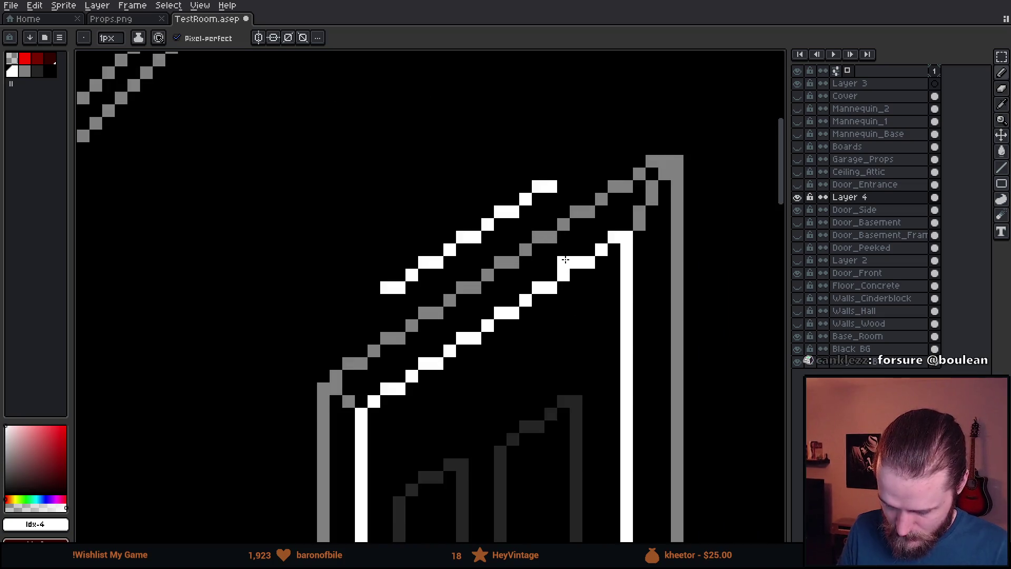
{"action": "mouse_move", "coordinate": [564, 266]}
{"action": "left_mouse_down"}
{"action": "mouse_move", "coordinate": [582, 294]}
{"action": "mouse_move", "coordinate": [472, 318]}
{"action": "left_mouse_up"}
{"action": "key", "text": "v"}
{"action": "key", "text": "ctrl+z"}
{"action": "key", "text": "b"}
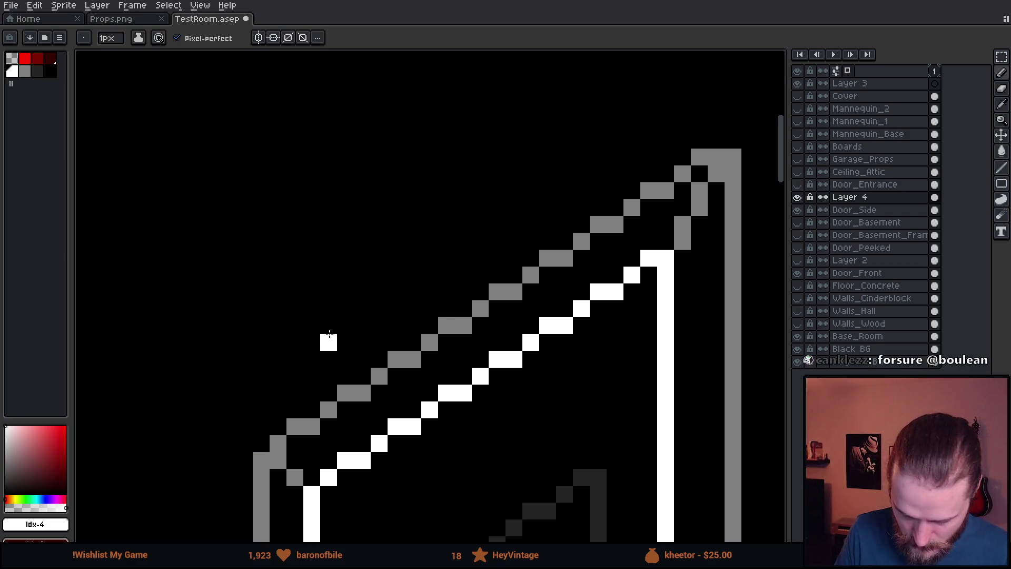
- Place a start pixel and draw a straight white diagonal toward the door's top corner
{"action": "left_click", "coordinate": [328, 325]}
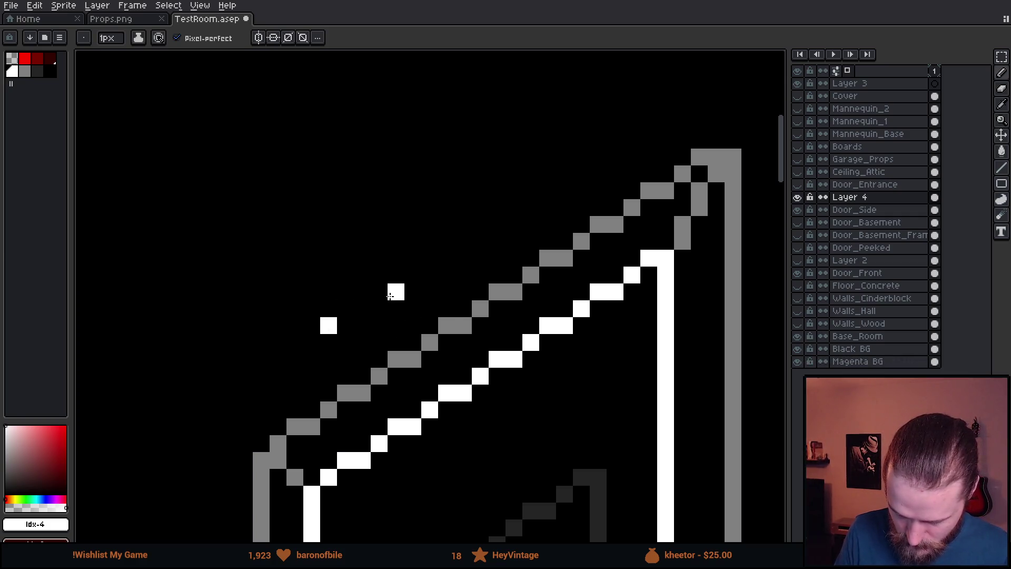
{"action": "scroll", "coordinate": [474, 369], "scroll_direction": "down", "scroll_amount": 3}
{"action": "scroll", "coordinate": [483, 298], "scroll_direction": "left", "scroll_amount": 3}
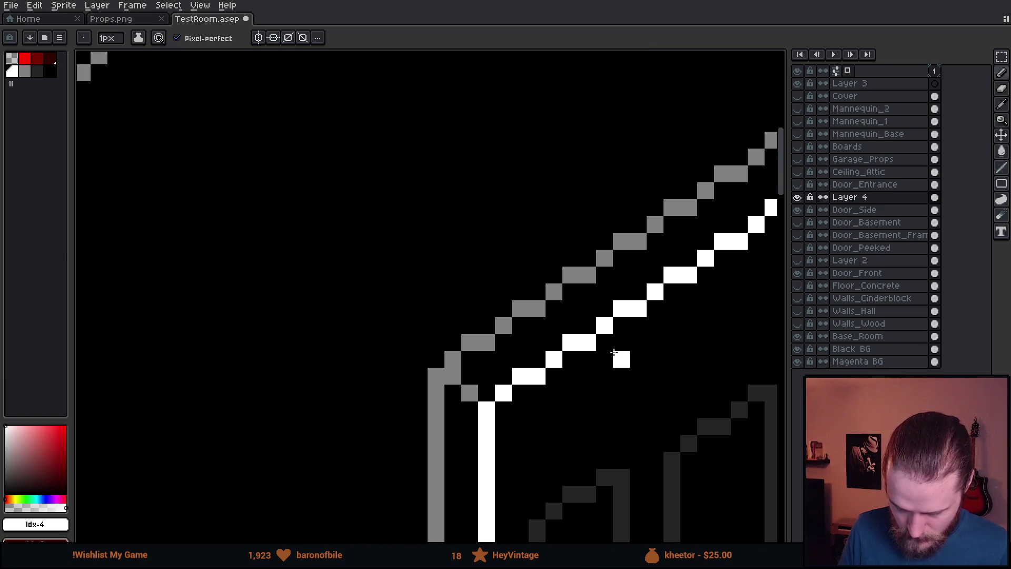
{"action": "scroll", "coordinate": [549, 356], "scroll_direction": "down", "scroll_amount": 4}
{"action": "mouse_move", "coordinate": [444, 414]}
{"action": "left_mouse_down"}
{"action": "mouse_move", "coordinate": [657, 346]}
{"action": "mouse_move", "coordinate": [566, 357]}
{"action": "mouse_move", "coordinate": [572, 337]}
{"action": "mouse_move", "coordinate": [483, 316]}
{"action": "left_mouse_up"}
{"action": "scroll", "coordinate": [579, 337], "scroll_direction": "up", "scroll_amount": 3}
{"action": "scroll", "coordinate": [579, 337], "scroll_direction": "up", "scroll_amount": 2}
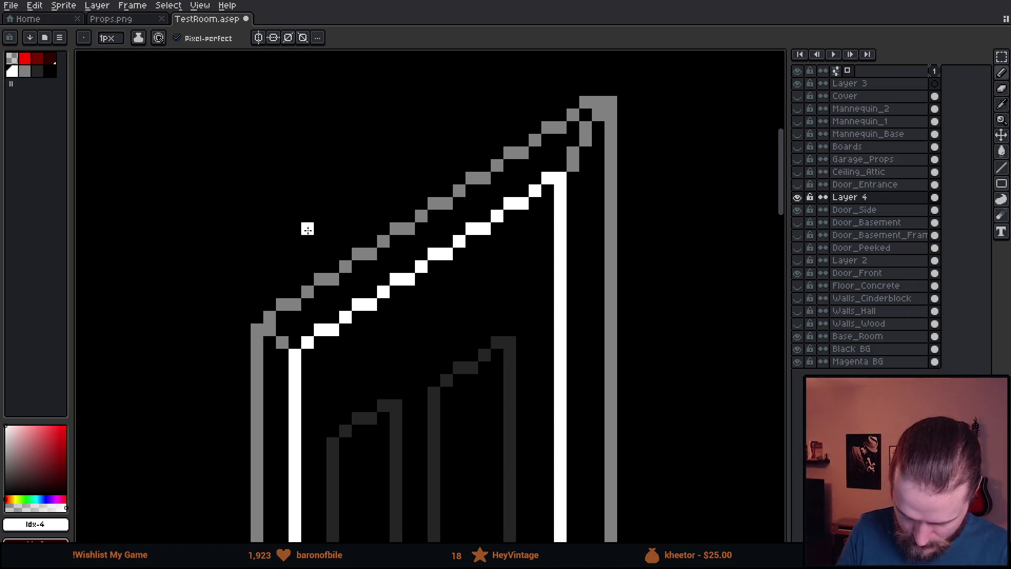
{"action": "left_click", "coordinate": [307, 241]}
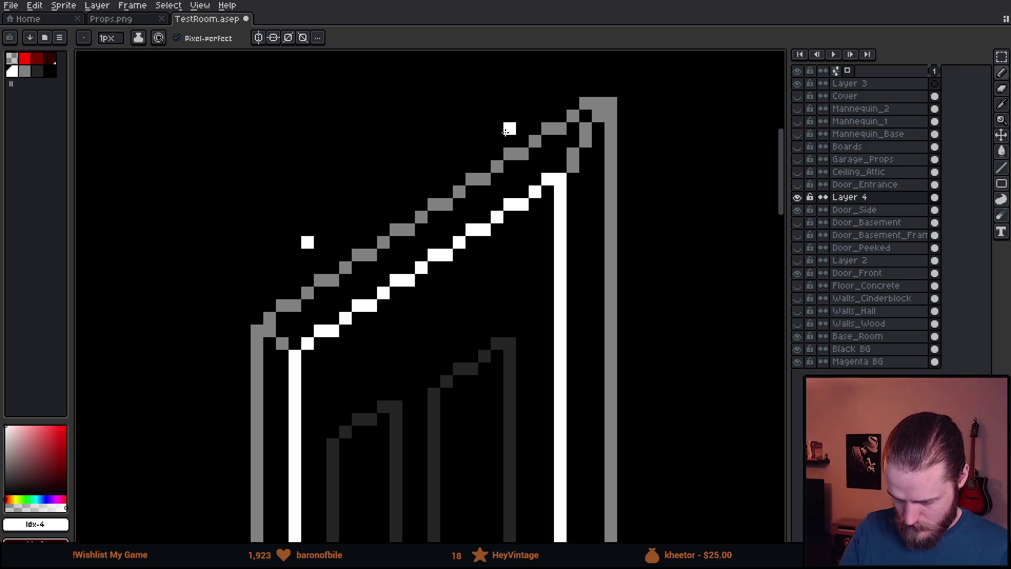
{"action": "left_click", "coordinate": [509, 90], "text": "shift"}
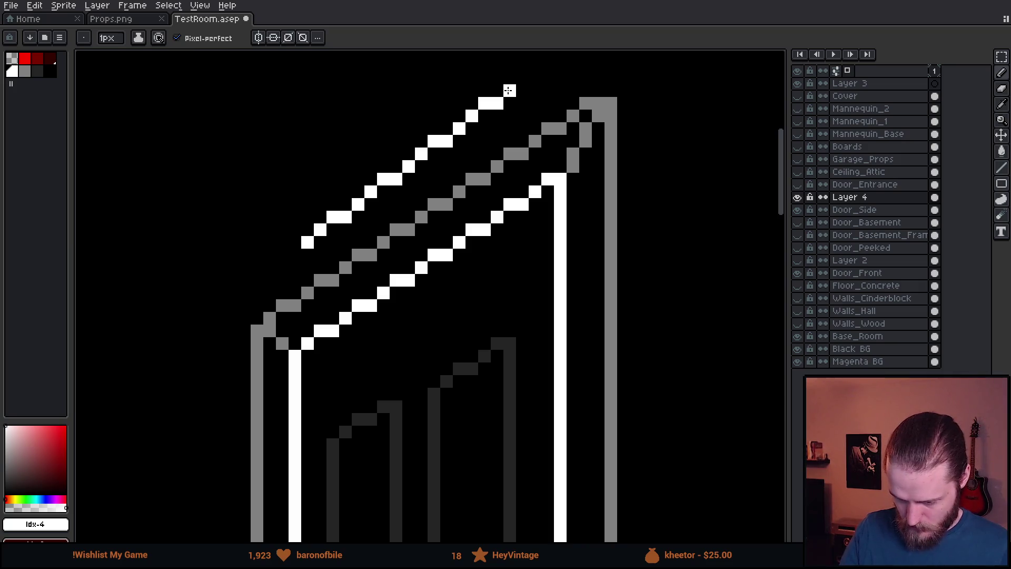
- Draw a second diagonal from the lone pixel, then undo the extra topmost line
{"action": "scroll", "coordinate": [521, 319], "scroll_direction": "down", "scroll_amount": 5}
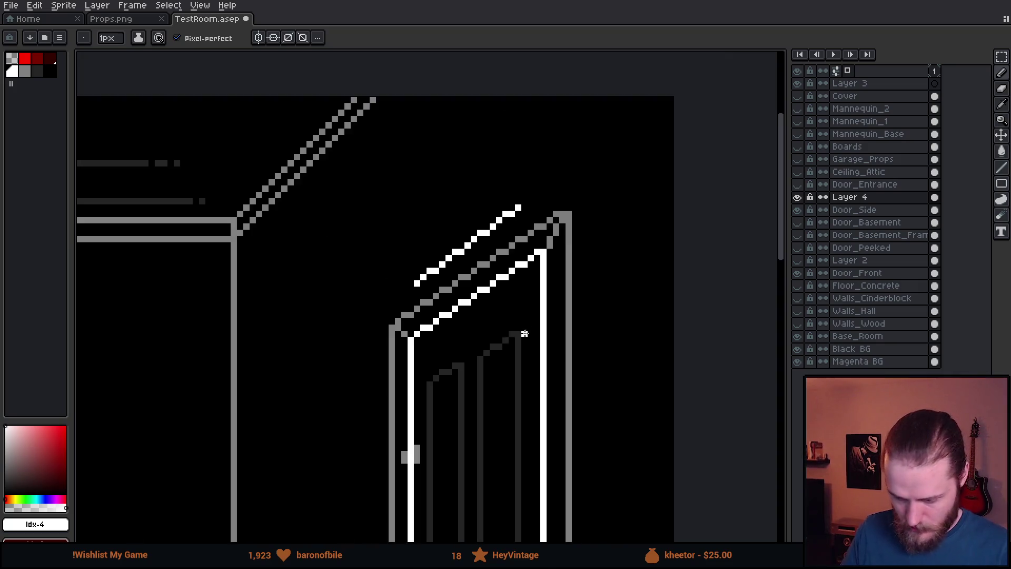
{"action": "scroll", "coordinate": [569, 370], "scroll_direction": "down", "scroll_amount": 3}
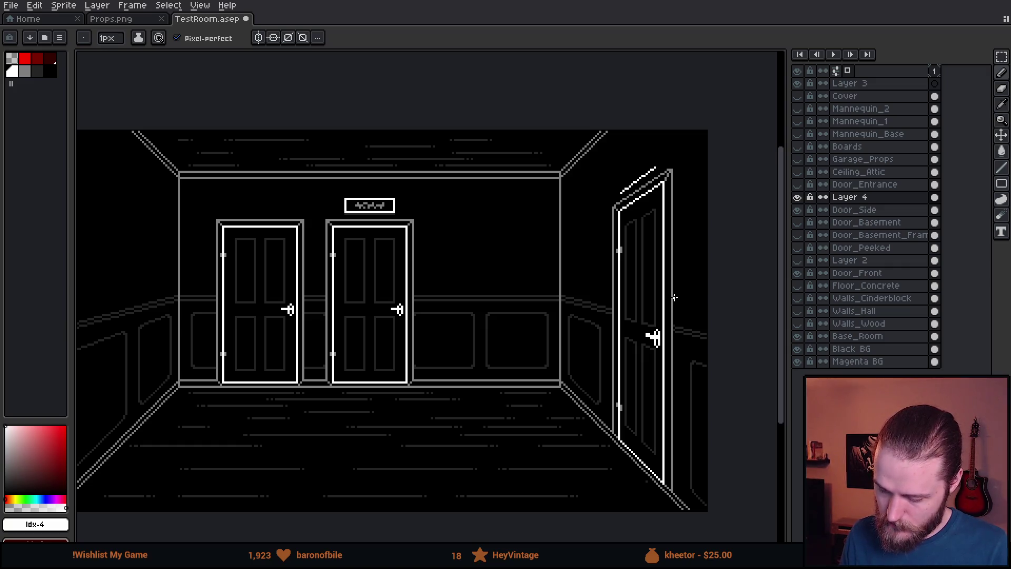
{"action": "scroll", "coordinate": [671, 291], "scroll_direction": "up", "scroll_amount": 5}
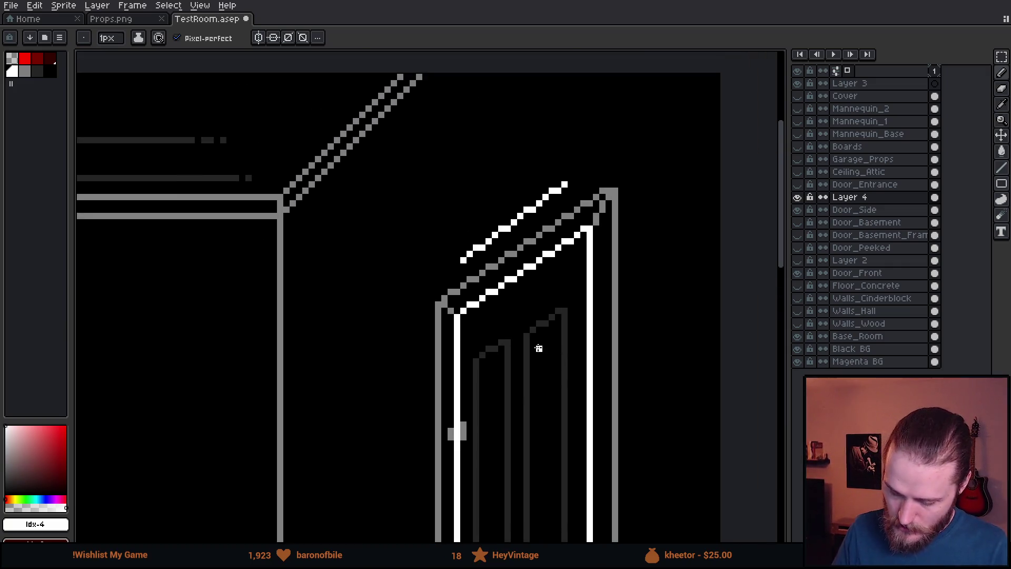
{"action": "left_click_drag", "start_coordinate": [486, 178], "coordinate": [455, 411]}
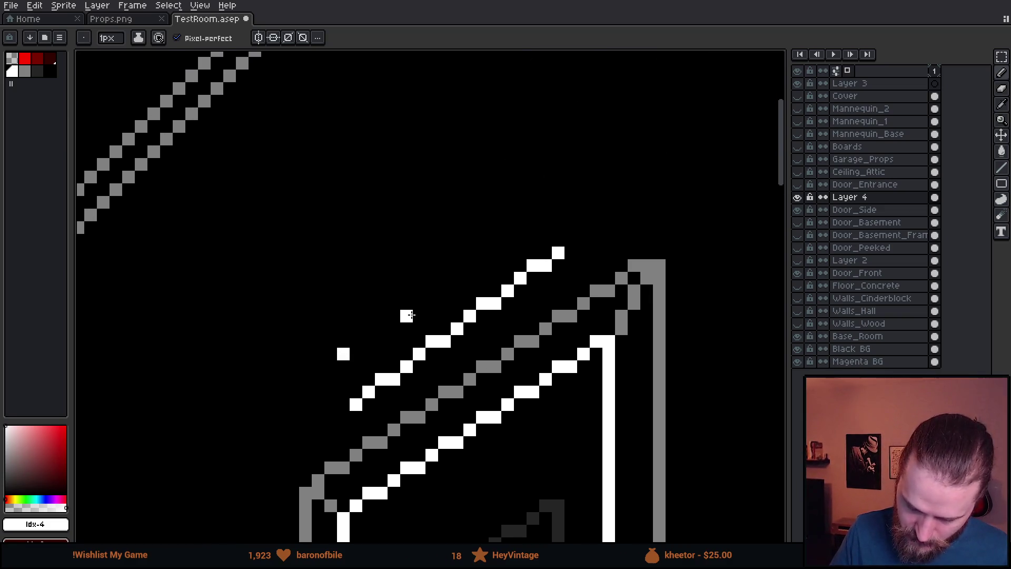
{"action": "left_click", "coordinate": [495, 200], "text": "shift"}
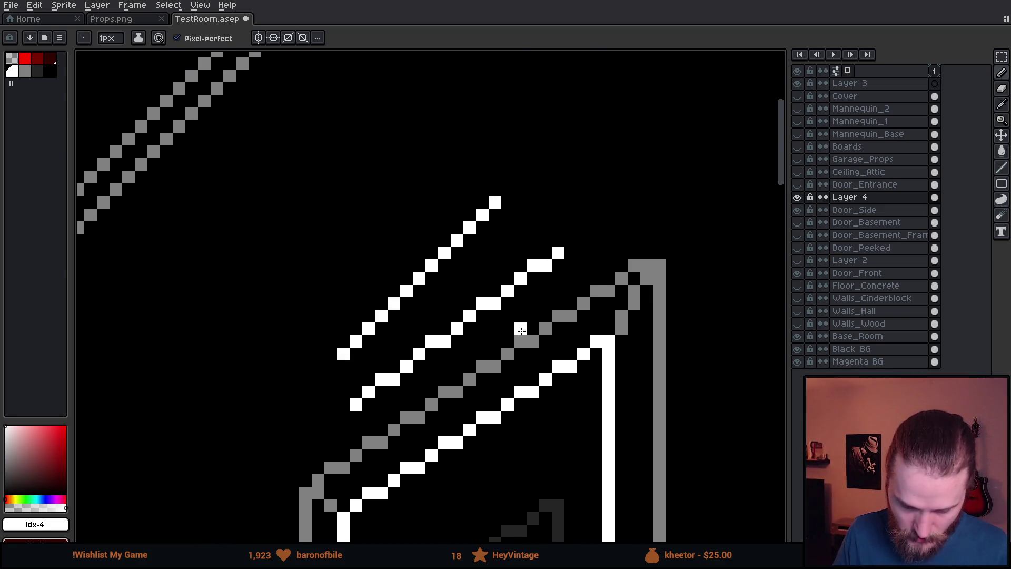
{"action": "scroll", "coordinate": [591, 406], "scroll_direction": "down", "scroll_amount": 5}
{"action": "left_click_drag", "start_coordinate": [591, 406], "coordinate": [594, 353]}
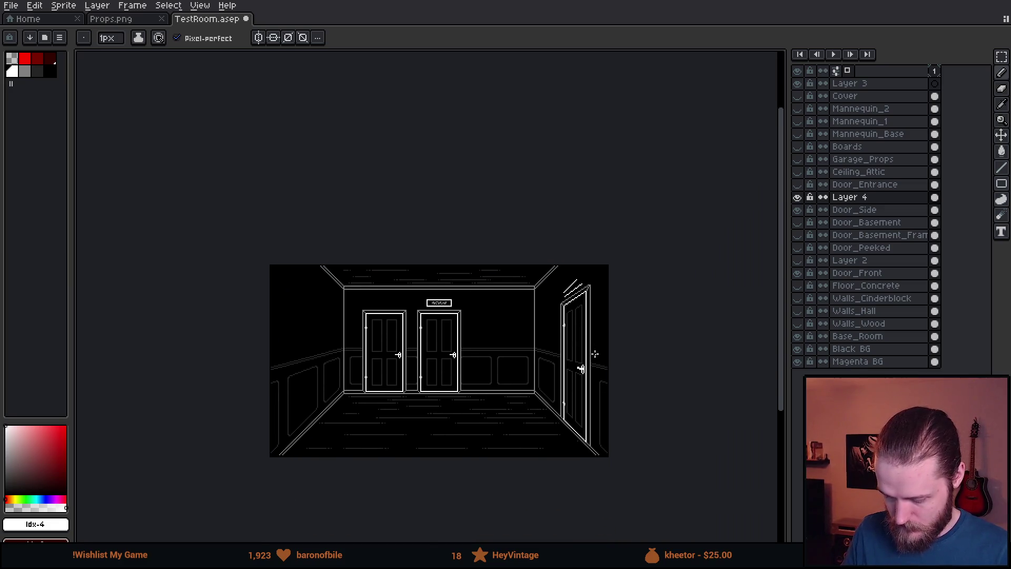
{"action": "scroll", "coordinate": [595, 345], "scroll_direction": "up", "scroll_amount": 8}
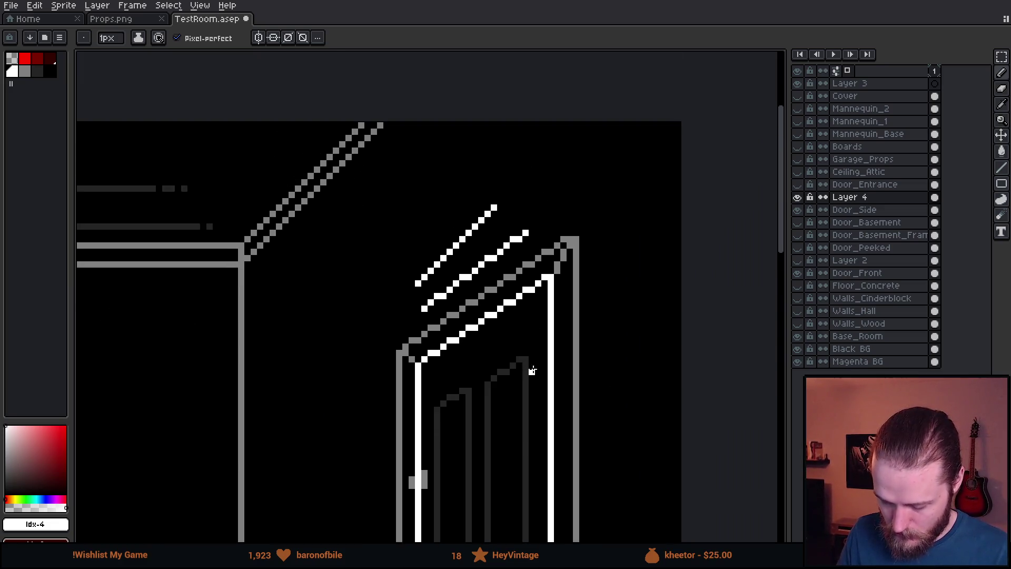
{"action": "left_click_drag", "start_coordinate": [521, 295], "coordinate": [513, 345]}
{"action": "key", "text": "ctrl+z"}
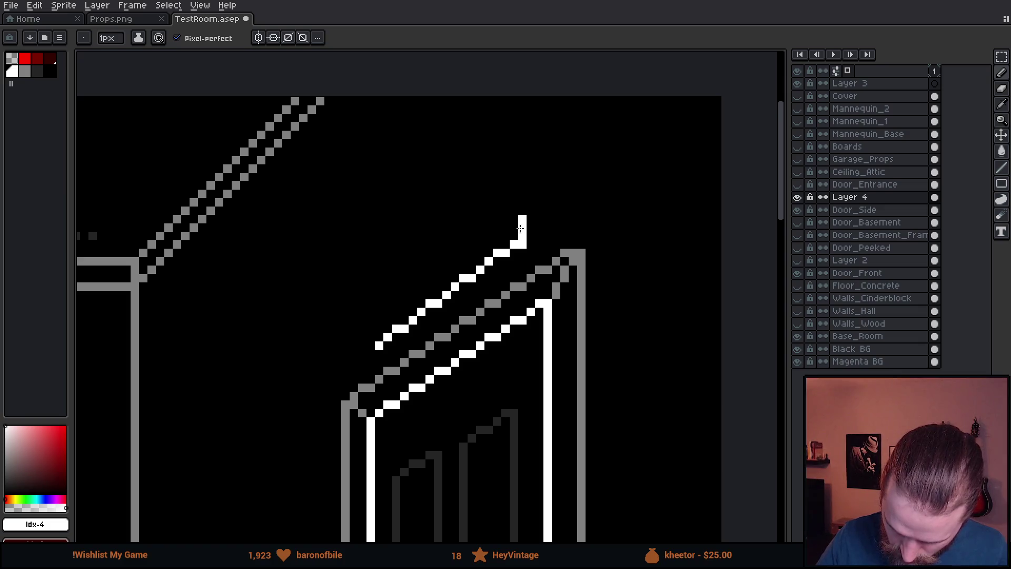
- Replace the trial vertical strokes with the sign's left and right vertical sides
{"action": "left_click_drag", "start_coordinate": [373, 345], "coordinate": [372, 300]}
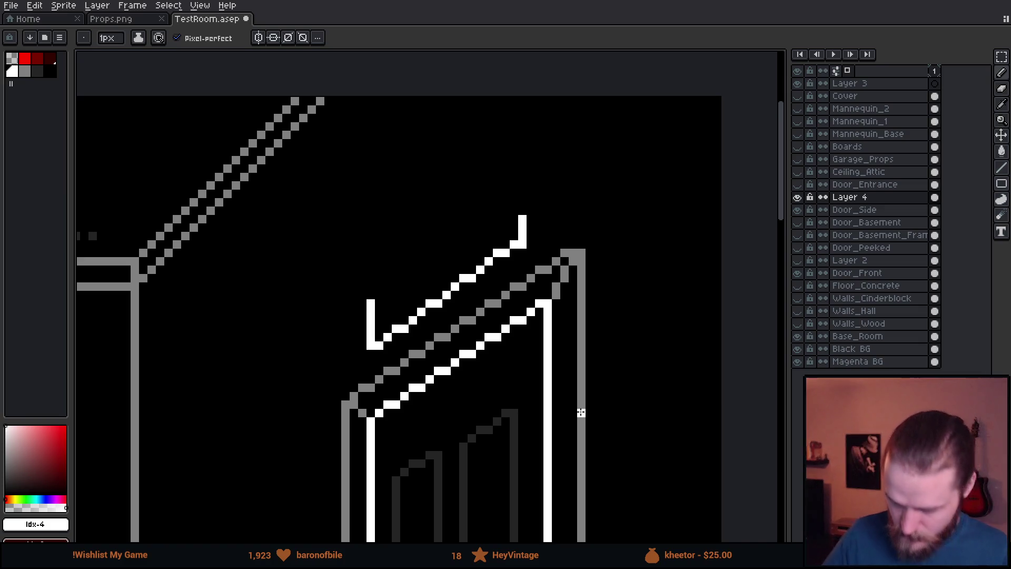
{"action": "scroll", "coordinate": [580, 412], "scroll_direction": "down", "scroll_amount": 1}
{"action": "scroll", "coordinate": [581, 412], "scroll_direction": "down", "scroll_amount": 1}
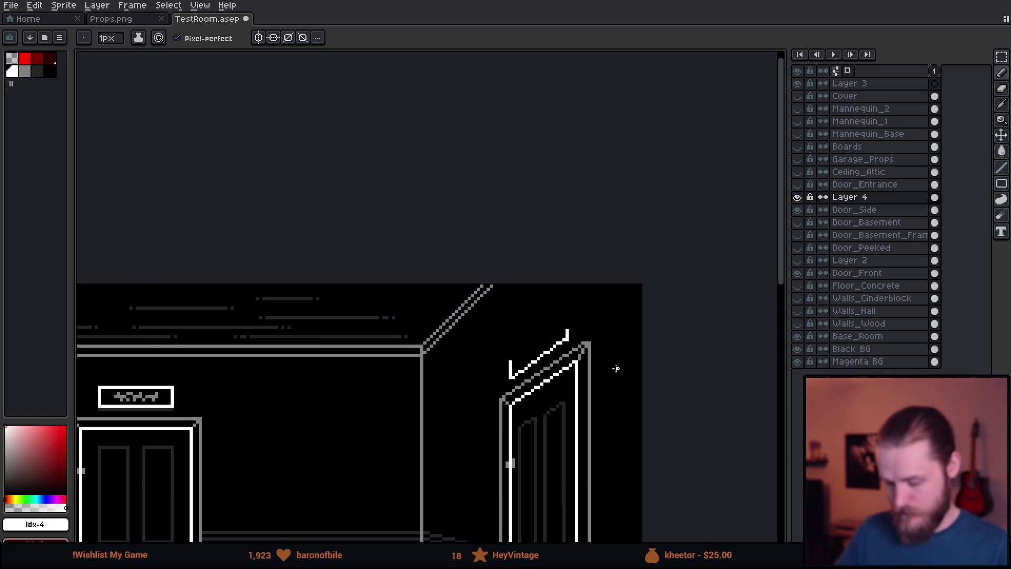
{"action": "scroll", "coordinate": [616, 369], "scroll_direction": "up", "scroll_amount": 3}
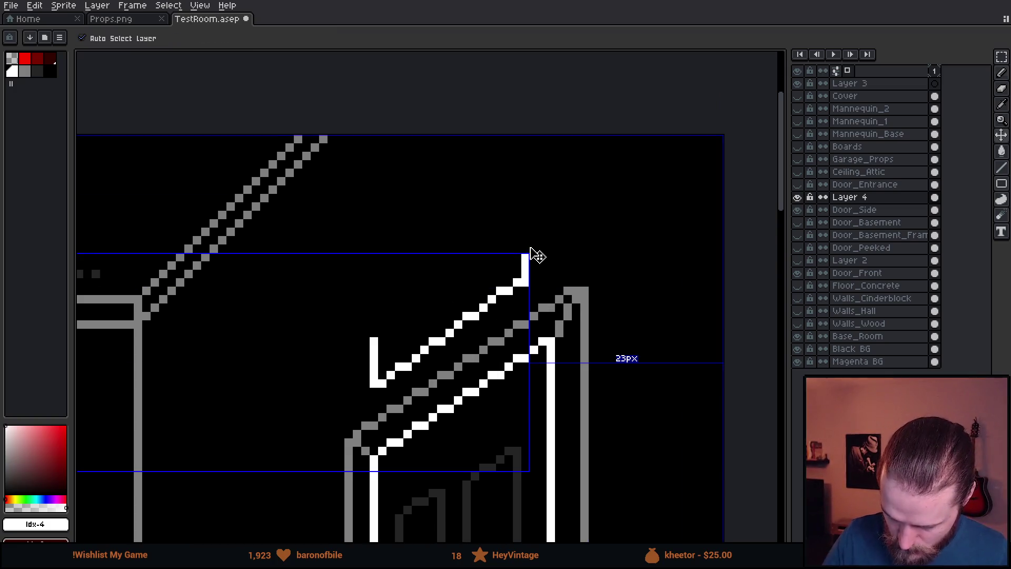
{"action": "key", "text": "ctrl+z"}
{"action": "key", "text": "ctrl+z"}
{"action": "left_click_drag", "start_coordinate": [382, 383], "coordinate": [382, 338]}
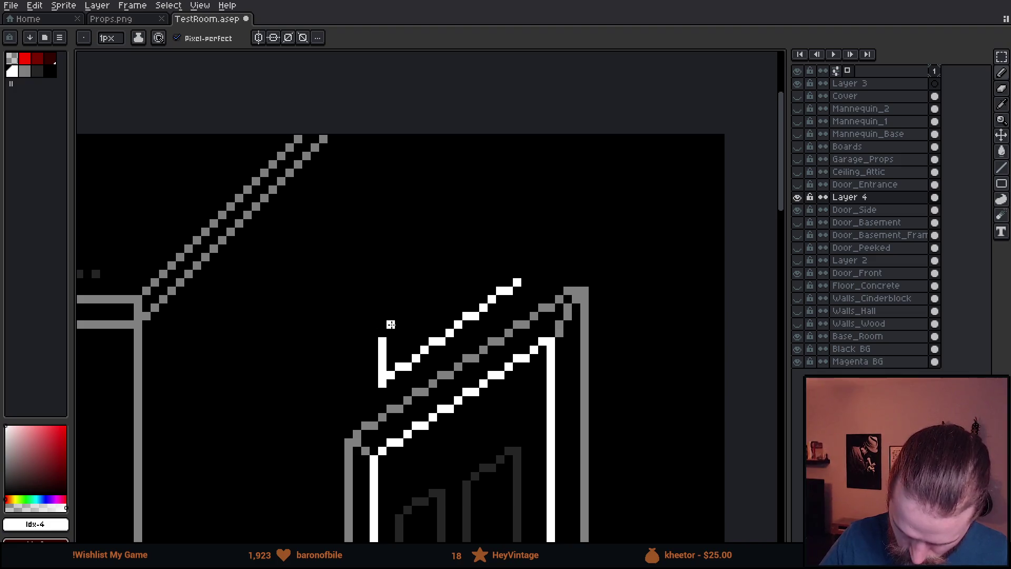
{"action": "left_click_drag", "start_coordinate": [516, 283], "coordinate": [516, 246]}
- Redo the right side higher and close the outline with its diagonal top edge
{"action": "scroll", "coordinate": [534, 255], "scroll_direction": "down", "scroll_amount": 4}
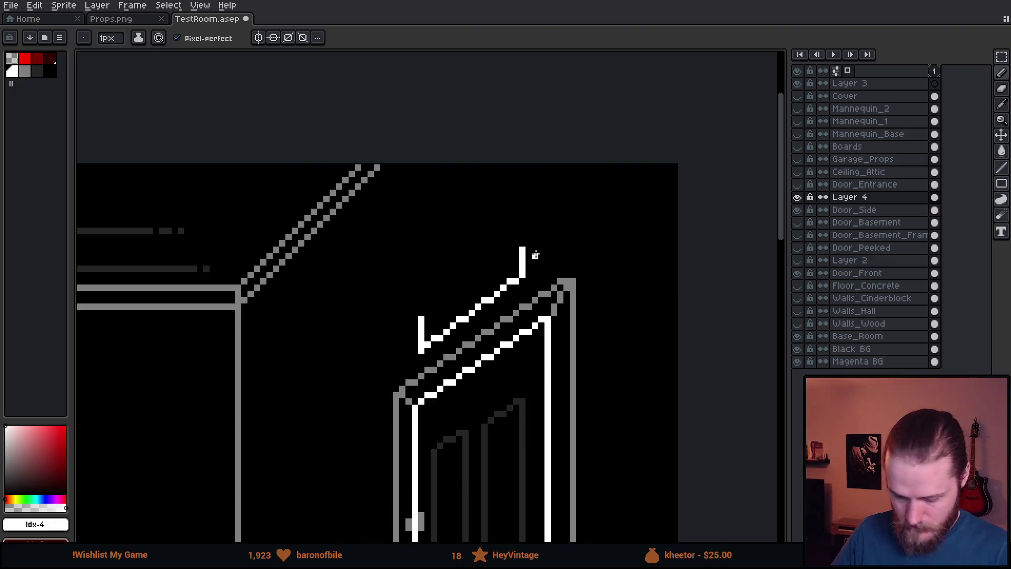
{"action": "left_click_drag", "start_coordinate": [592, 390], "coordinate": [614, 297]}
{"action": "scroll", "coordinate": [604, 298], "scroll_direction": "up", "scroll_amount": 5}
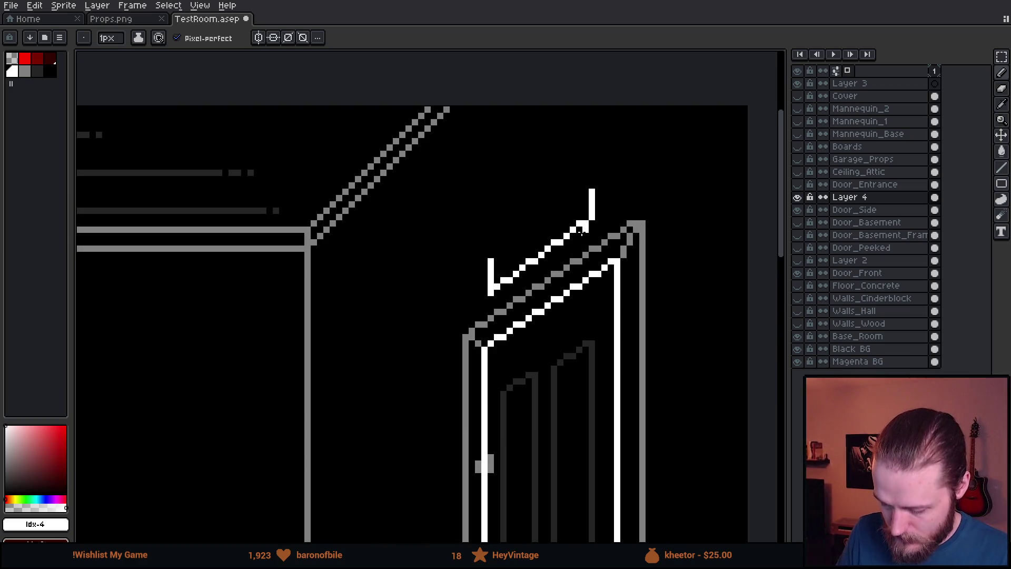
{"action": "left_click_drag", "start_coordinate": [544, 300], "coordinate": [534, 308]}
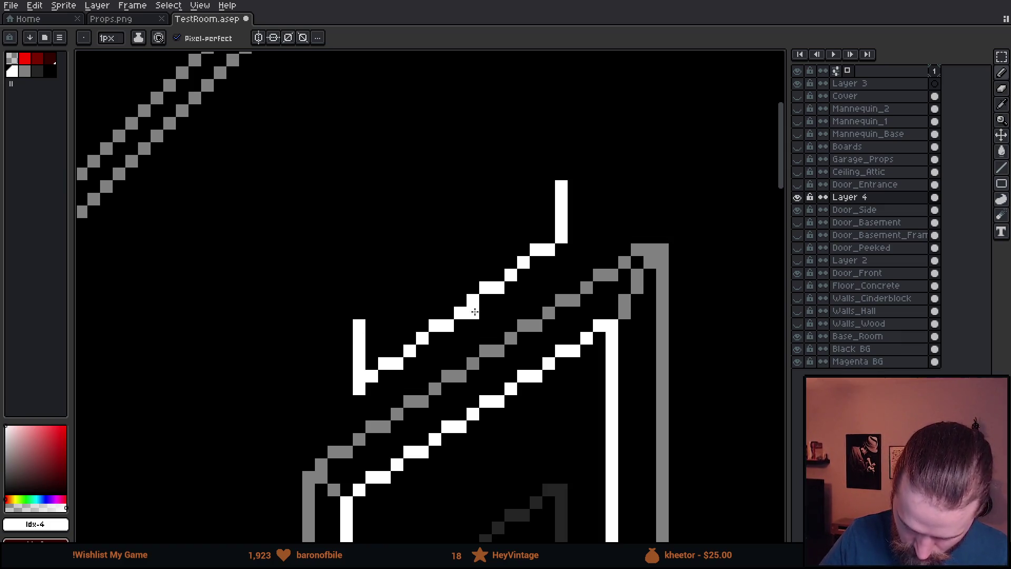
{"action": "scroll", "coordinate": [509, 363], "scroll_direction": "down", "scroll_amount": 4}
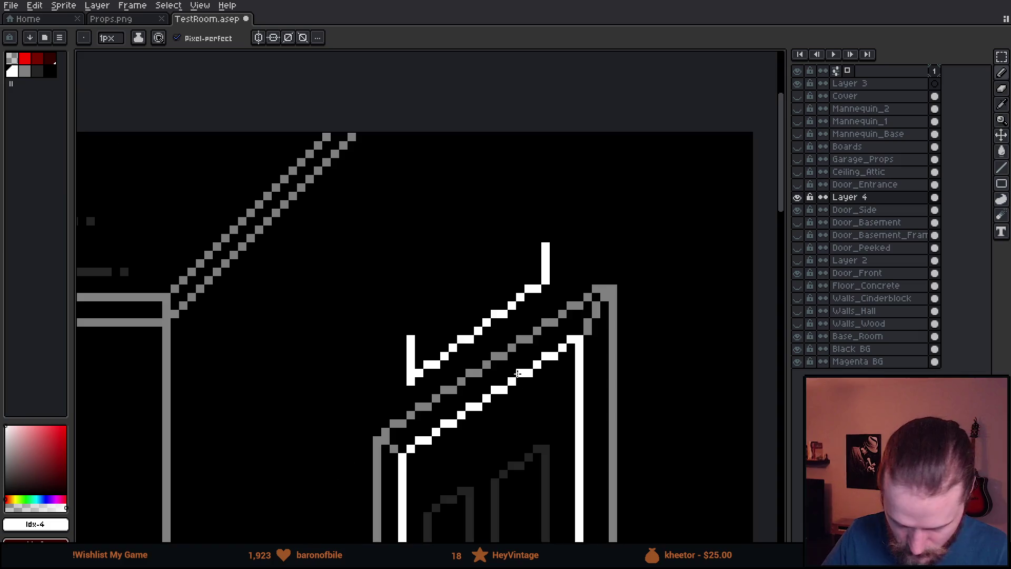
{"action": "scroll", "coordinate": [575, 350], "scroll_direction": "down", "scroll_amount": 3}
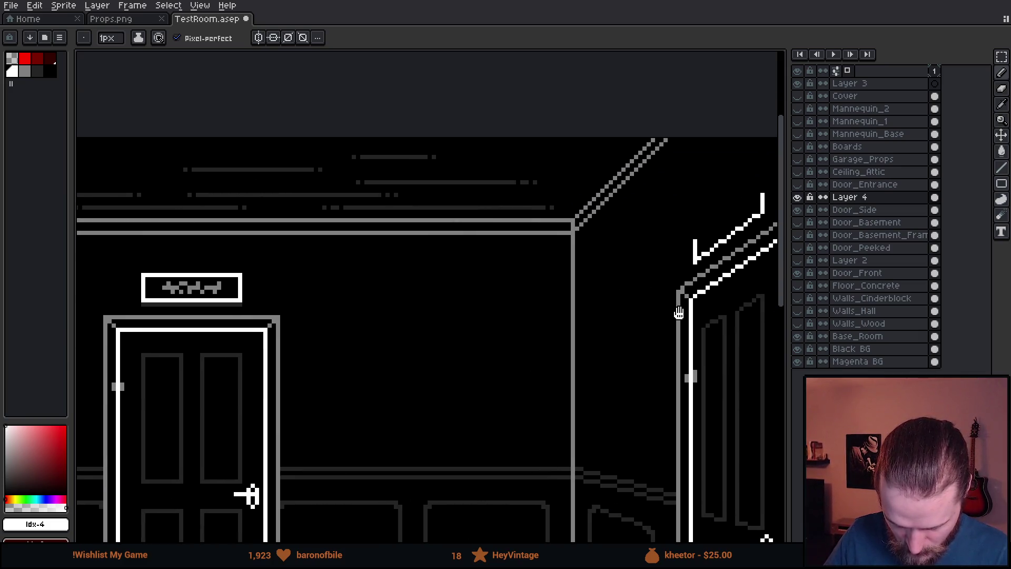
{"action": "scroll", "coordinate": [497, 380], "scroll_direction": "up", "scroll_amount": 3}
{"action": "scroll", "coordinate": [497, 379], "scroll_direction": "up", "scroll_amount": 4}
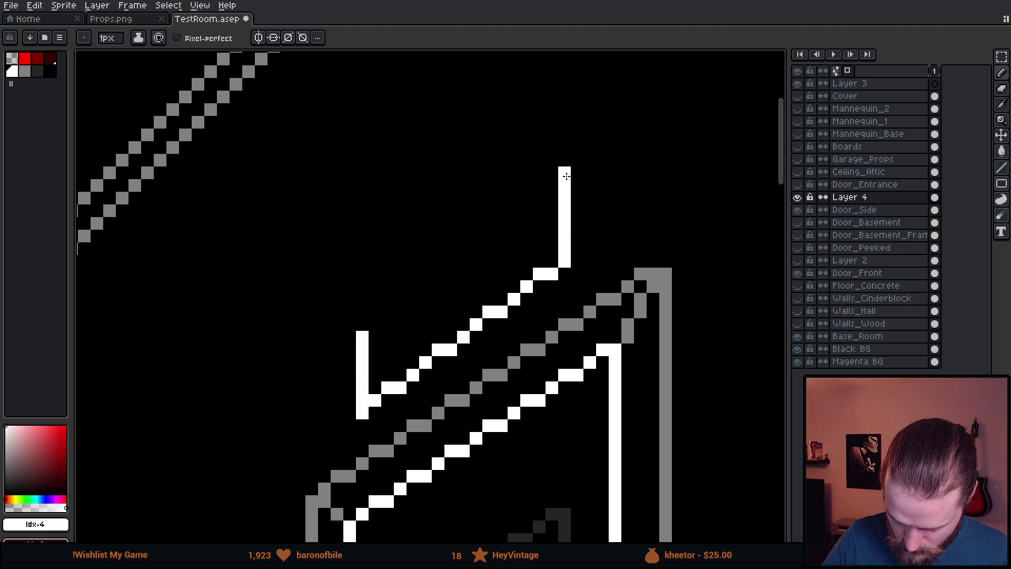
{"action": "key", "text": "ctrl+z"}
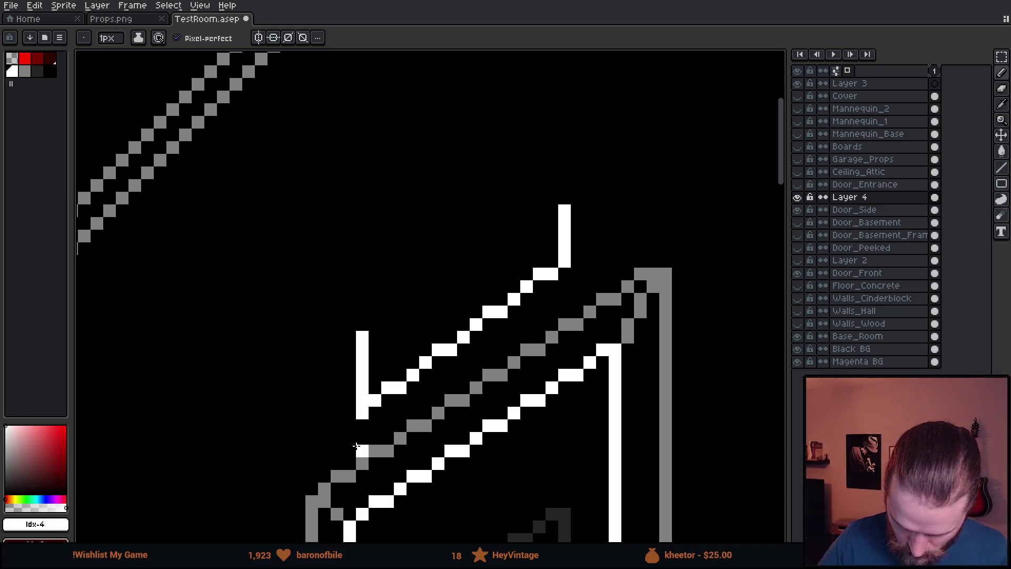
{"action": "left_click_drag", "start_coordinate": [565, 228], "coordinate": [566, 181]}
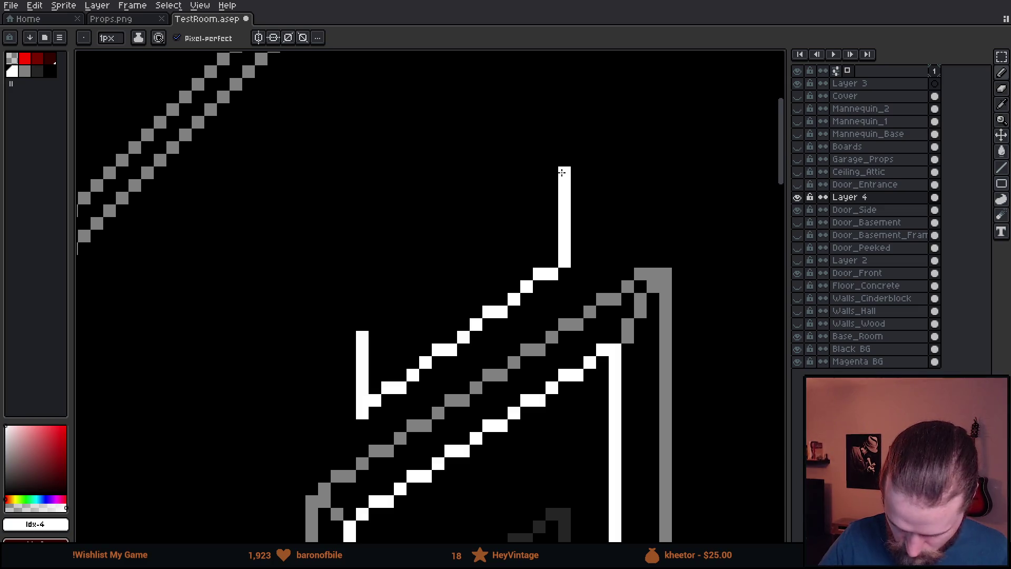
{"action": "left_click", "coordinate": [561, 173], "text": "shift"}
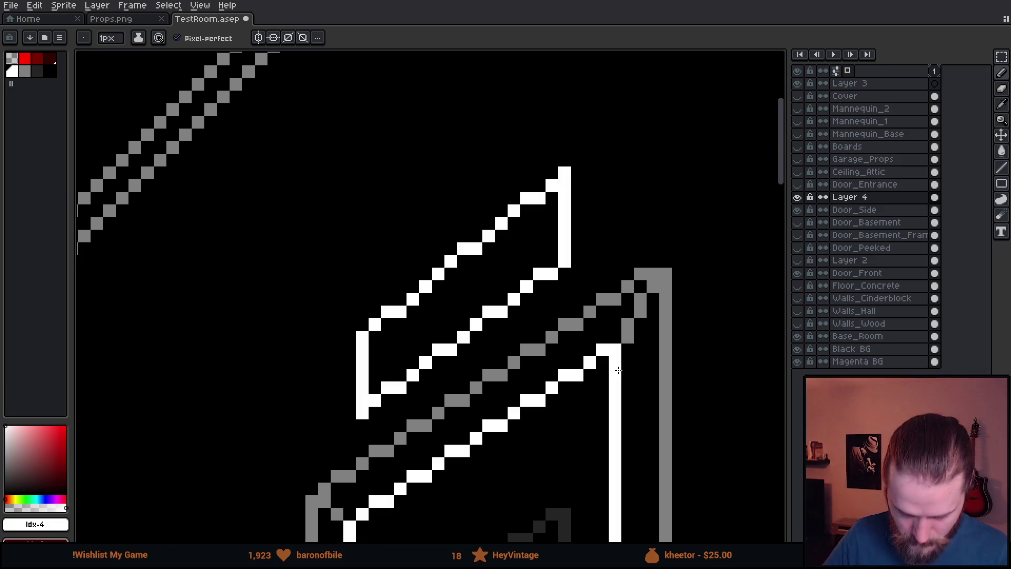
{"action": "scroll", "coordinate": [618, 370], "scroll_direction": "down", "scroll_amount": 10}
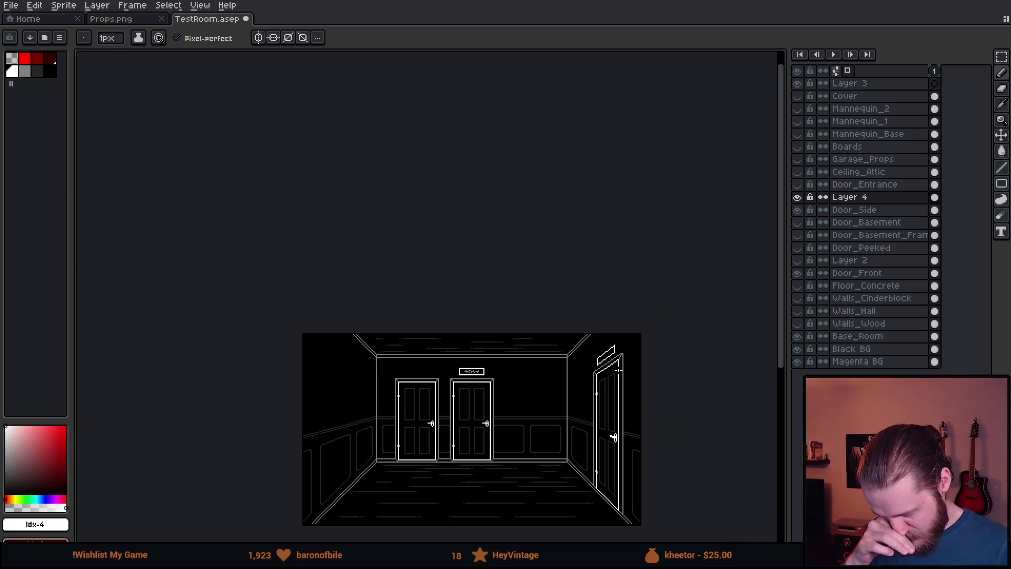
{"action": "scroll", "coordinate": [618, 370], "scroll_direction": "up", "scroll_amount": 2}
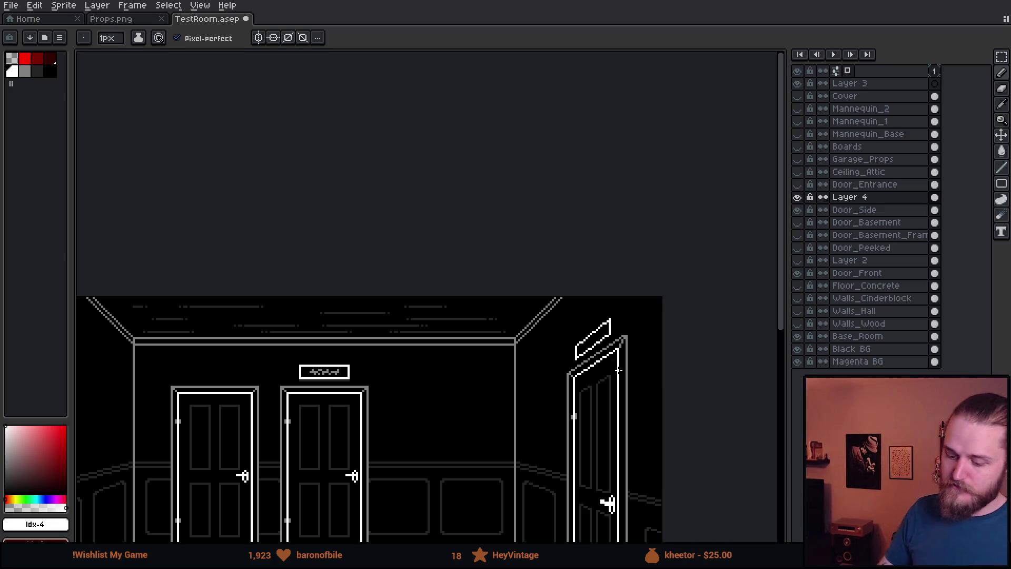
{"action": "scroll", "coordinate": [609, 363], "scroll_direction": "up", "scroll_amount": 1}
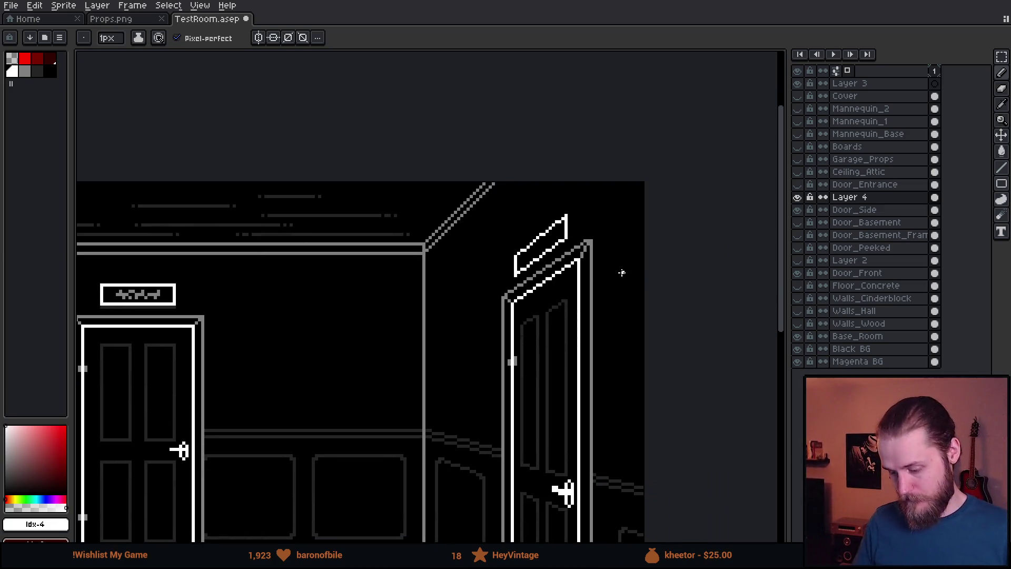
{"action": "scroll", "coordinate": [565, 219], "scroll_direction": "up", "scroll_amount": 5}
- Select the sign outline in parts and nudge it up one pixel
{"action": "scroll", "coordinate": [535, 105], "scroll_direction": "up", "scroll_amount": 1}
{"action": "key", "text": "m"}
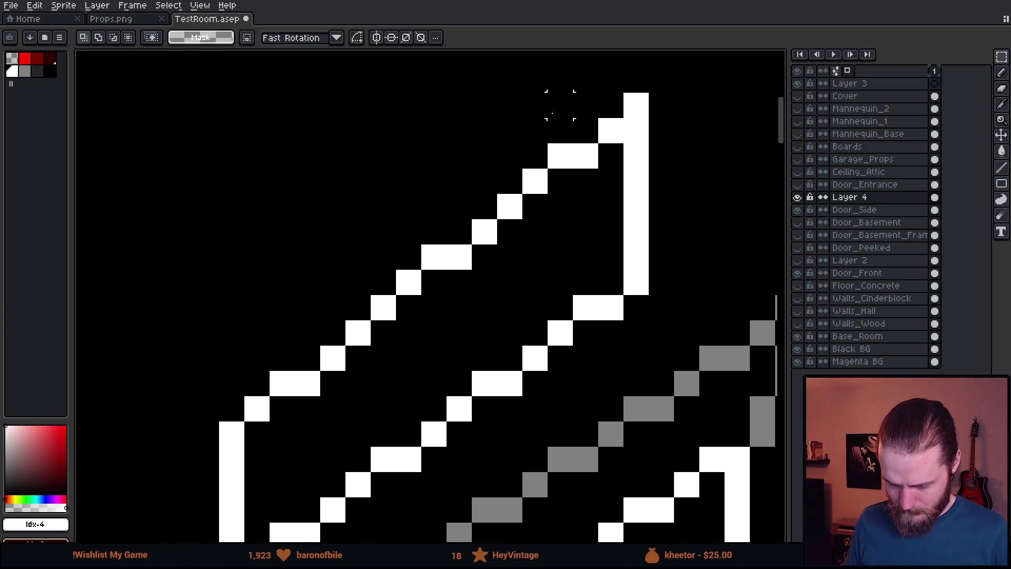
{"action": "mouse_move", "coordinate": [610, 104]}
{"action": "left_mouse_down"}
{"action": "mouse_move", "coordinate": [463, 245]}
{"action": "mouse_move", "coordinate": [379, 303]}
{"action": "mouse_move", "coordinate": [585, 158]}
{"action": "mouse_move", "coordinate": [560, 182]}
{"action": "left_mouse_up"}
{"action": "left_click_drag", "start_coordinate": [598, 143], "coordinate": [421, 296]}
{"action": "left_click_drag", "start_coordinate": [248, 418], "coordinate": [396, 245]}
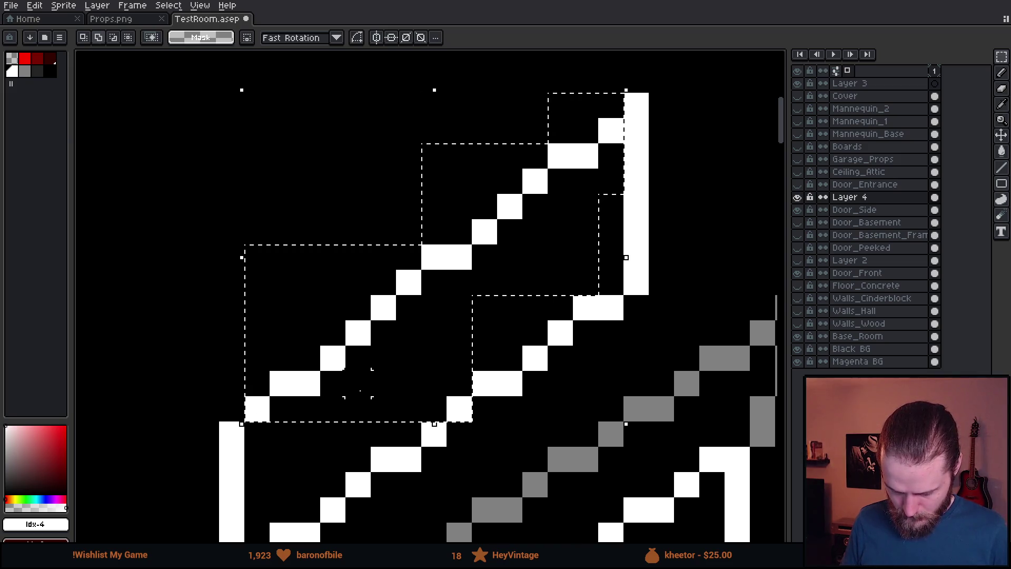
{"action": "left_click_drag", "start_coordinate": [472, 371], "coordinate": [396, 294]}
{"action": "key", "text": "Up"}
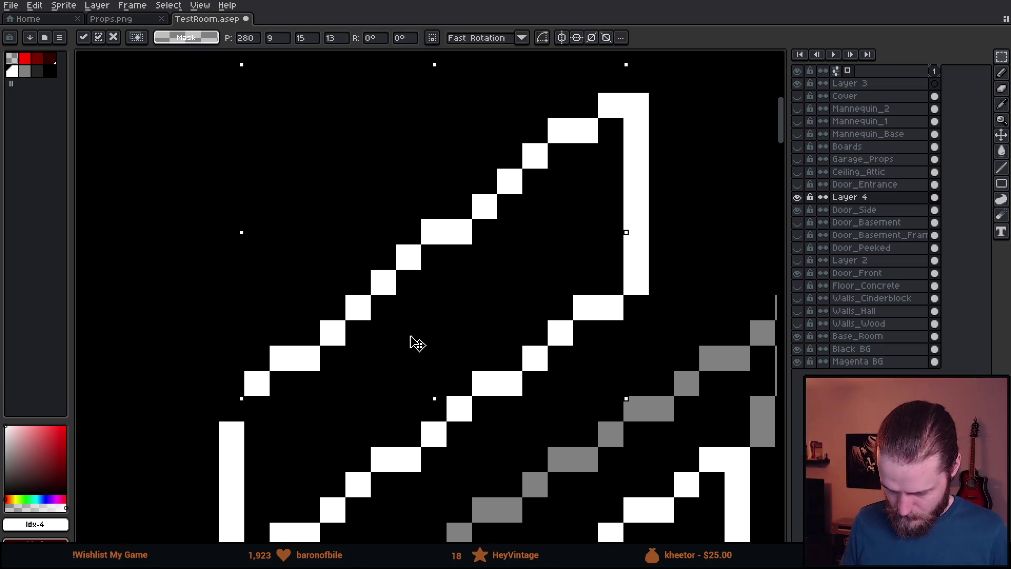
{"action": "key", "text": "Return"}
- Redraw the missing white corner pixels of the sign outline with the pencil
{"action": "key", "text": "i"}
{"action": "key", "text": "b"}
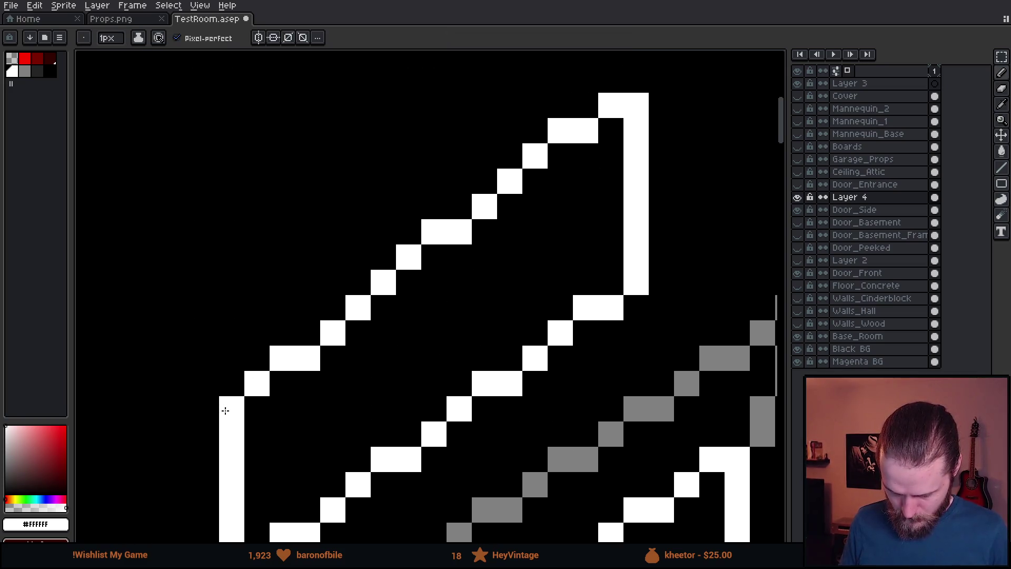
{"action": "scroll", "coordinate": [227, 405], "scroll_direction": "down", "scroll_amount": 3}
{"action": "scroll", "coordinate": [443, 347], "scroll_direction": "up", "scroll_amount": 2}
{"action": "scroll", "coordinate": [443, 347], "scroll_direction": "up", "scroll_amount": 3}
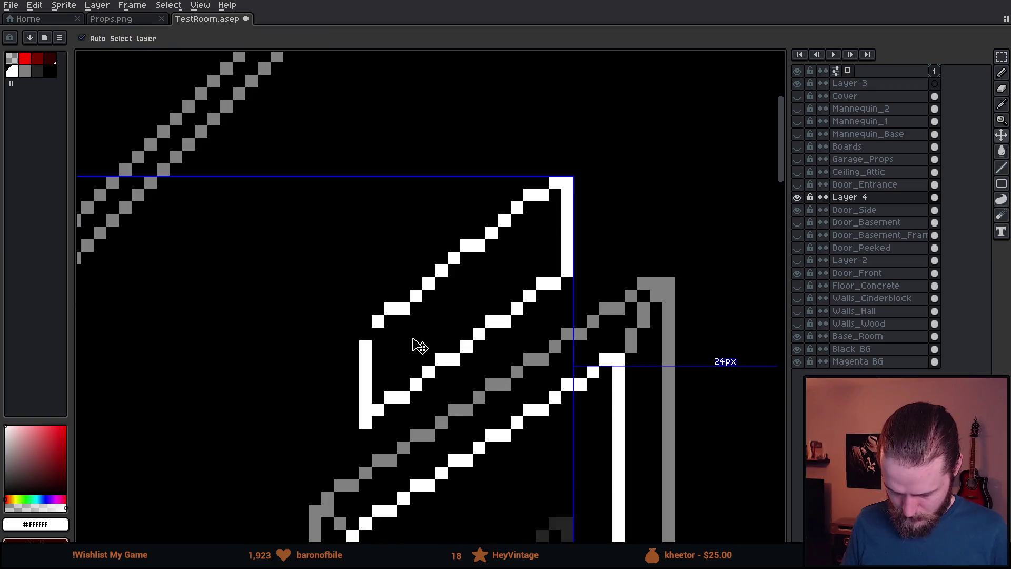
{"action": "left_click", "coordinate": [362, 289]}
{"action": "left_click", "coordinate": [359, 266]}
- Select the small cluster of corner pixels and recentre the whole room in view
{"action": "key", "text": "m"}
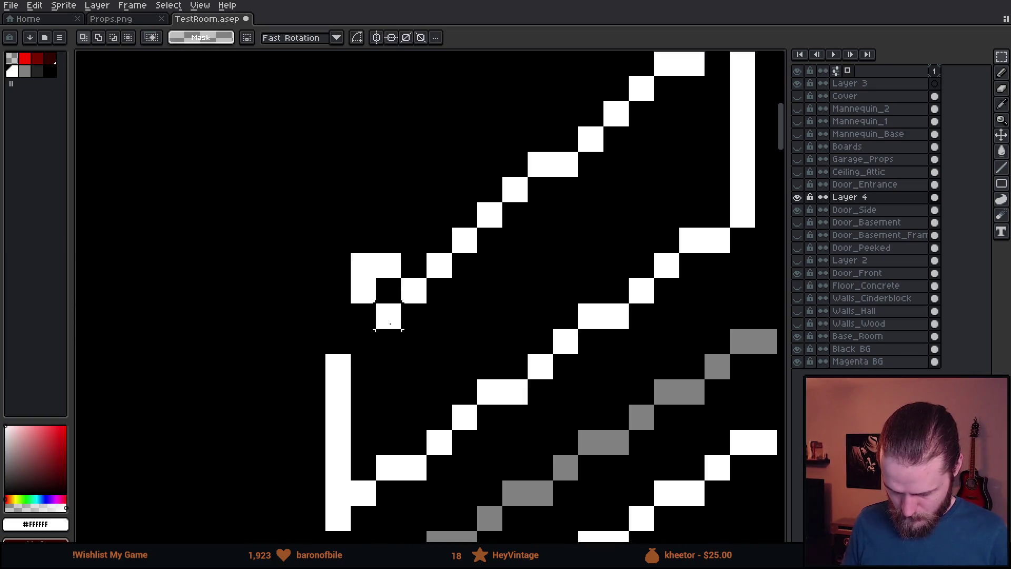
{"action": "left_click_drag", "start_coordinate": [350, 250], "coordinate": [406, 328]}
{"action": "scroll", "coordinate": [587, 340], "scroll_direction": "down", "scroll_amount": 3}
{"action": "scroll", "coordinate": [587, 340], "scroll_direction": "down", "scroll_amount": 5}
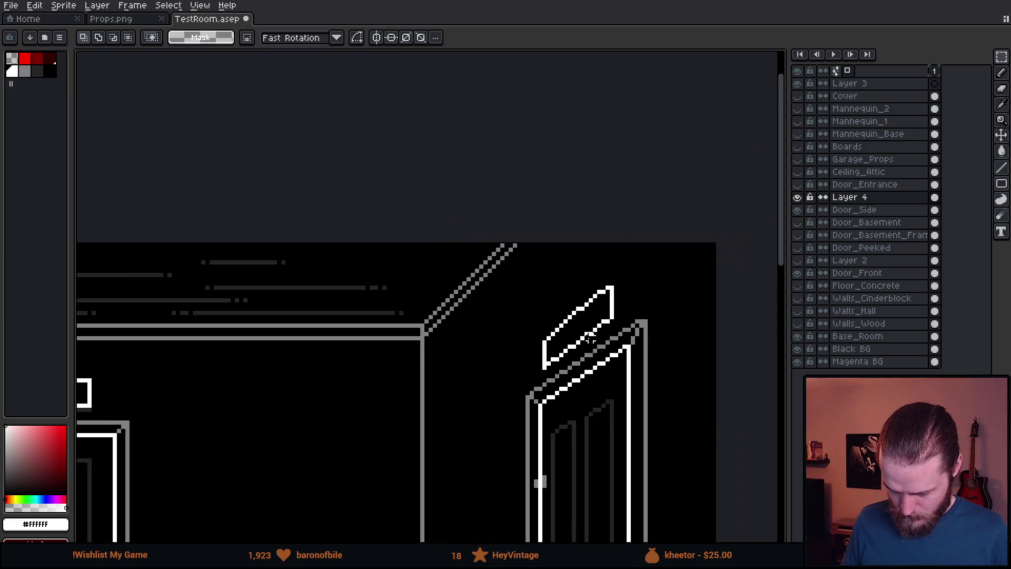
{"action": "left_click_drag", "start_coordinate": [625, 349], "coordinate": [626, 258]}
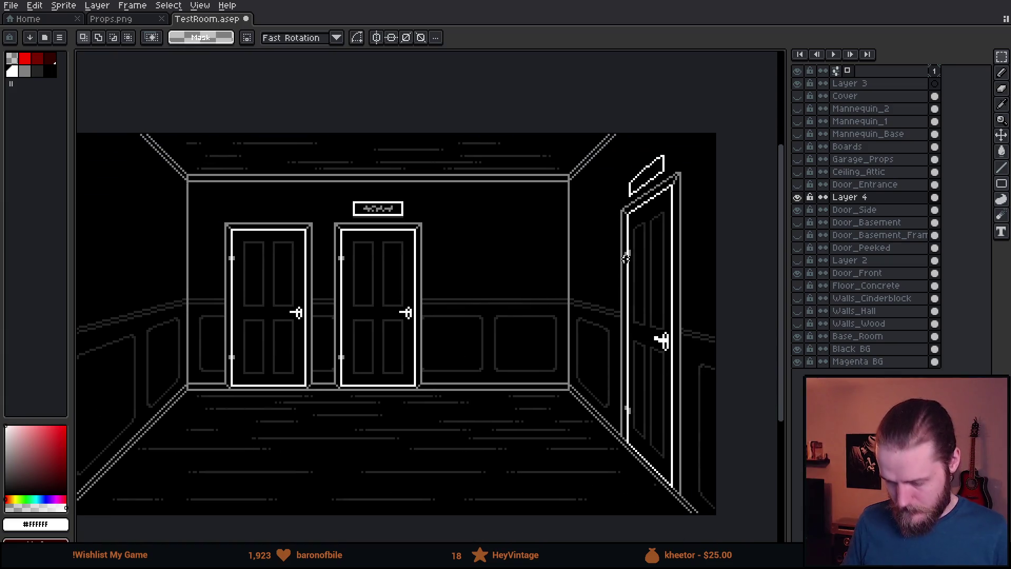
{"action": "mouse_move", "coordinate": [482, 325]}
{"action": "left_mouse_down"}
{"action": "mouse_move", "coordinate": [501, 355]}
{"action": "mouse_move", "coordinate": [489, 362]}
{"action": "left_mouse_up"}
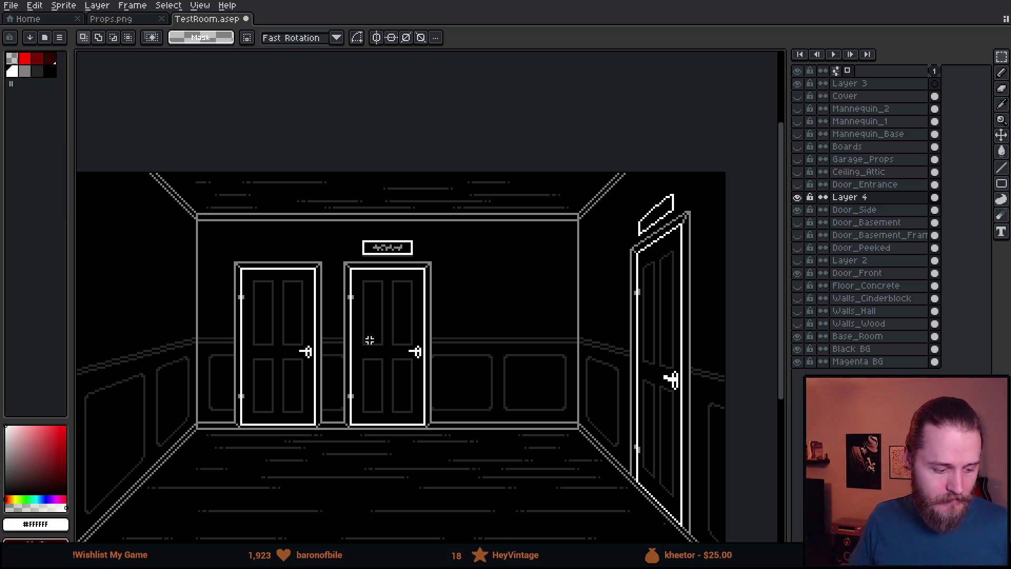
- Select around the lettered angled sign and cut it out of the hallway room
{"action": "key", "text": "b"}
{"action": "scroll", "coordinate": [365, 338], "scroll_direction": "down", "scroll_amount": 2}
{"action": "scroll", "coordinate": [593, 253], "scroll_direction": "up", "scroll_amount": 2}
{"action": "scroll", "coordinate": [630, 192], "scroll_direction": "up", "scroll_amount": 4}
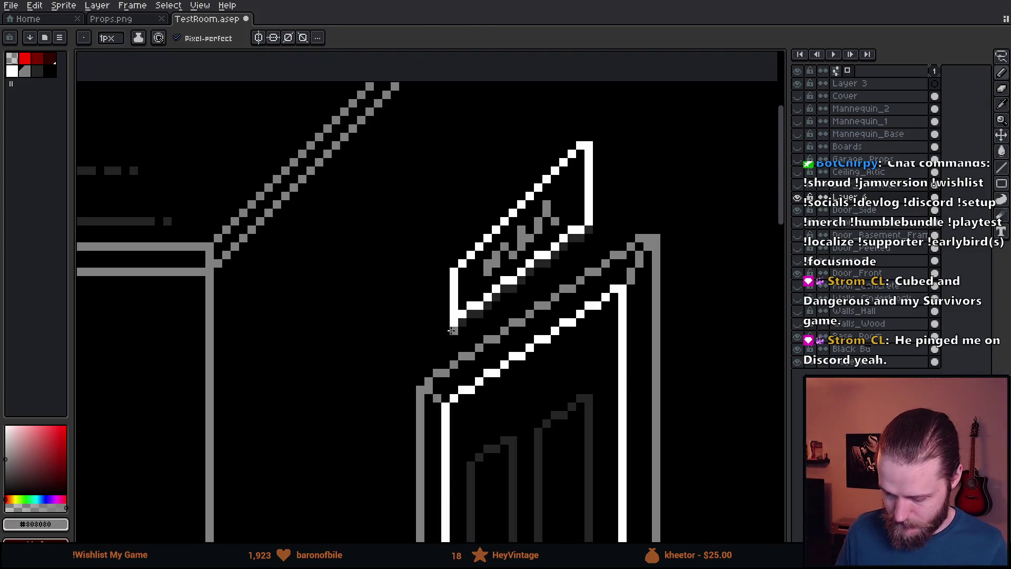
{"action": "key", "text": "m"}
{"action": "mouse_move", "coordinate": [470, 329]}
{"action": "left_mouse_down"}
{"action": "mouse_move", "coordinate": [576, 239]}
{"action": "mouse_move", "coordinate": [629, 158]}
{"action": "mouse_move", "coordinate": [428, 202]}
{"action": "mouse_move", "coordinate": [423, 343]}
{"action": "left_mouse_up"}
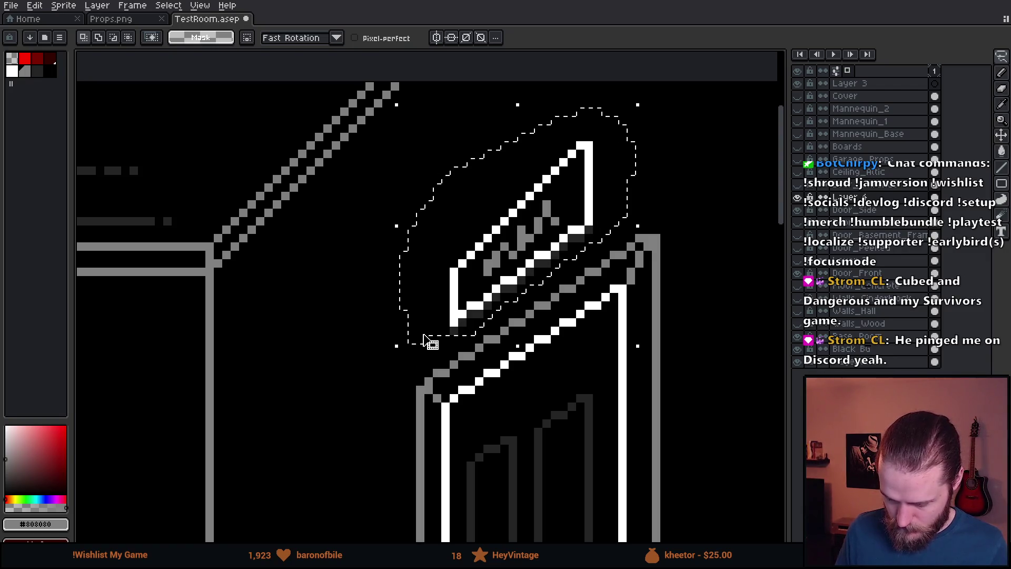
{"action": "key", "text": "Delete"}
- Paste the sign into a free area of the Props.png sheet
{"action": "scroll", "coordinate": [419, 337], "scroll_direction": "down", "scroll_amount": 5}
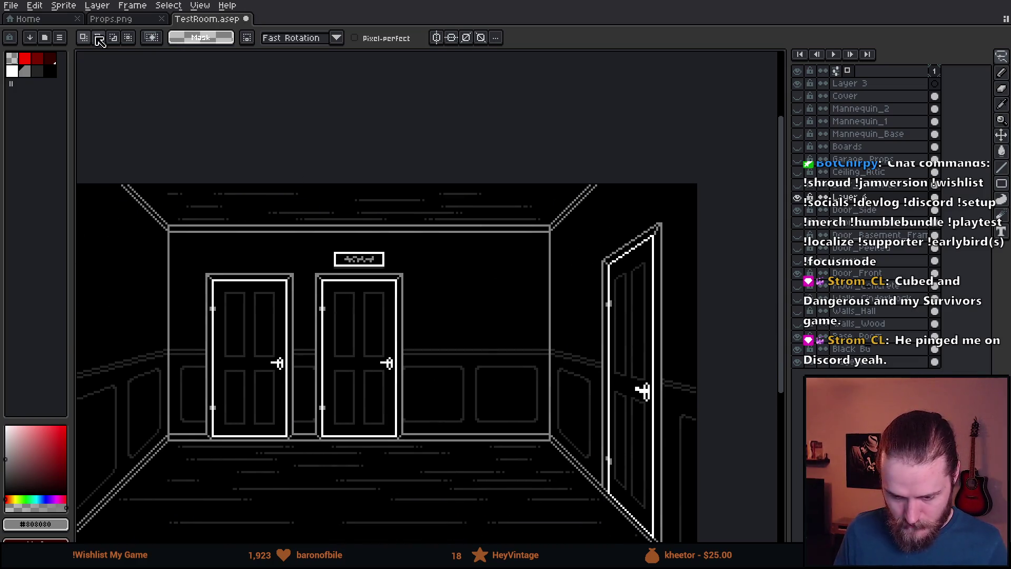
{"action": "left_click", "coordinate": [128, 19]}
{"action": "mouse_move", "coordinate": [597, 190]}
{"action": "left_mouse_down"}
{"action": "mouse_move", "coordinate": [549, 206]}
{"action": "mouse_move", "coordinate": [585, 255]}
{"action": "mouse_move", "coordinate": [564, 192]}
{"action": "left_mouse_up"}
{"action": "key", "text": "ctrl+v"}
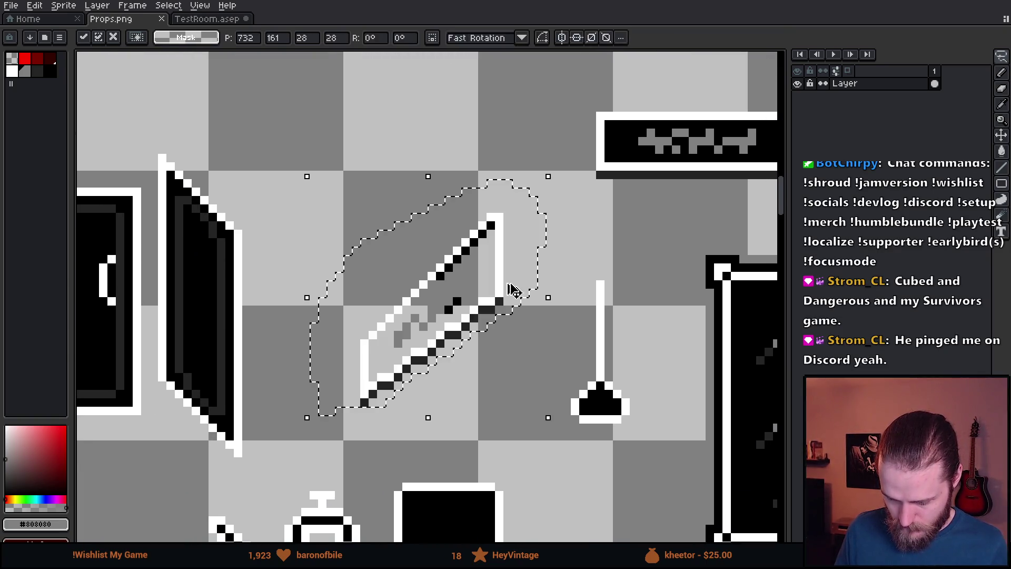
- Position the sign beside the lamp prop and bucket-fill a gap inside it black
{"action": "left_click_drag", "start_coordinate": [474, 311], "coordinate": [456, 248]}
{"action": "key", "text": "i"}
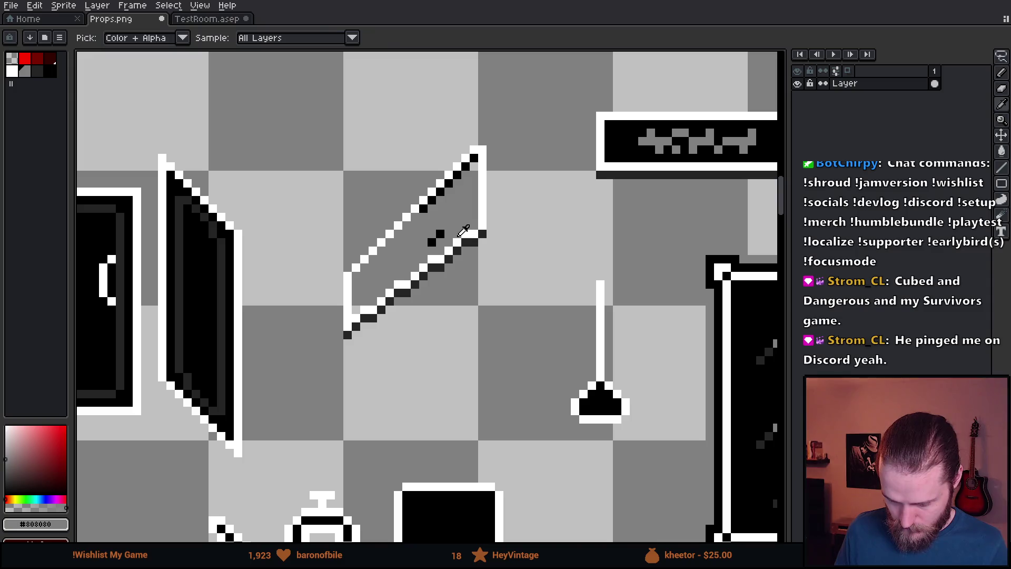
{"action": "left_click", "coordinate": [440, 234]}
{"action": "key", "text": "g"}
{"action": "left_click", "coordinate": [439, 233]}
- Fill the area around the sign black non-contiguously, then clear the surroundings to transparent
{"action": "key", "text": "m"}
{"action": "left_click_drag", "start_coordinate": [285, 104], "coordinate": [530, 373]}
{"action": "key", "text": "g"}
{"action": "left_click", "coordinate": [187, 38]}
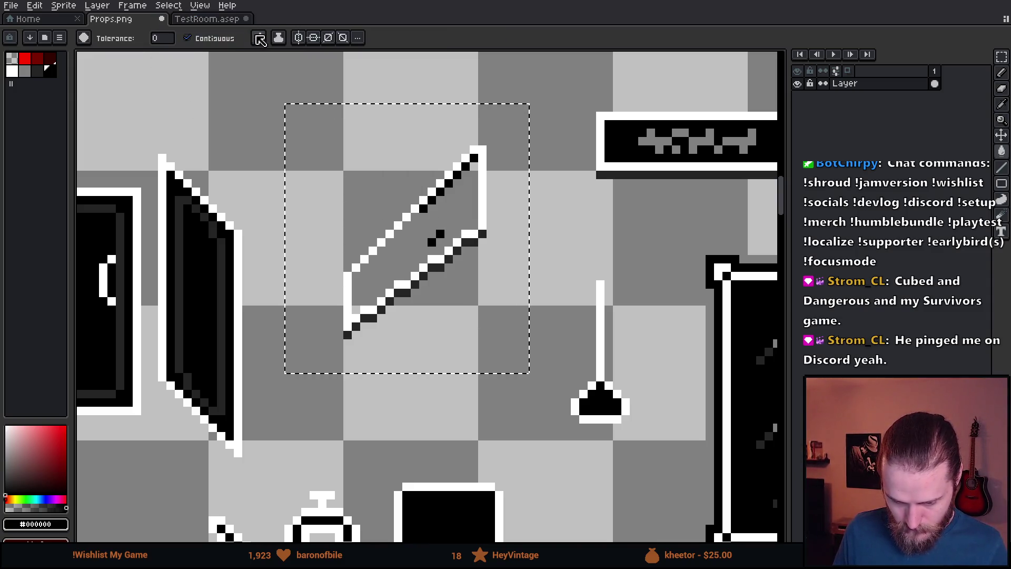
{"action": "left_click", "coordinate": [406, 192]}
{"action": "left_click", "coordinate": [187, 38]}
{"action": "left_click", "coordinate": [258, 38]}
{"action": "left_click", "coordinate": [12, 59]}
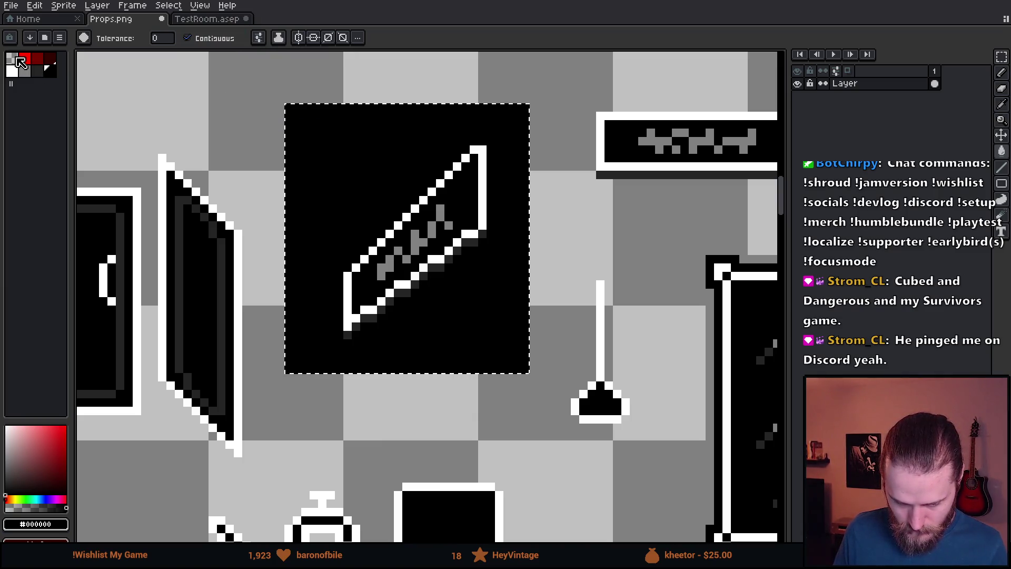
{"action": "left_click", "coordinate": [381, 141]}
{"action": "key", "text": "m"}
{"action": "key", "text": "ctrl+d"}
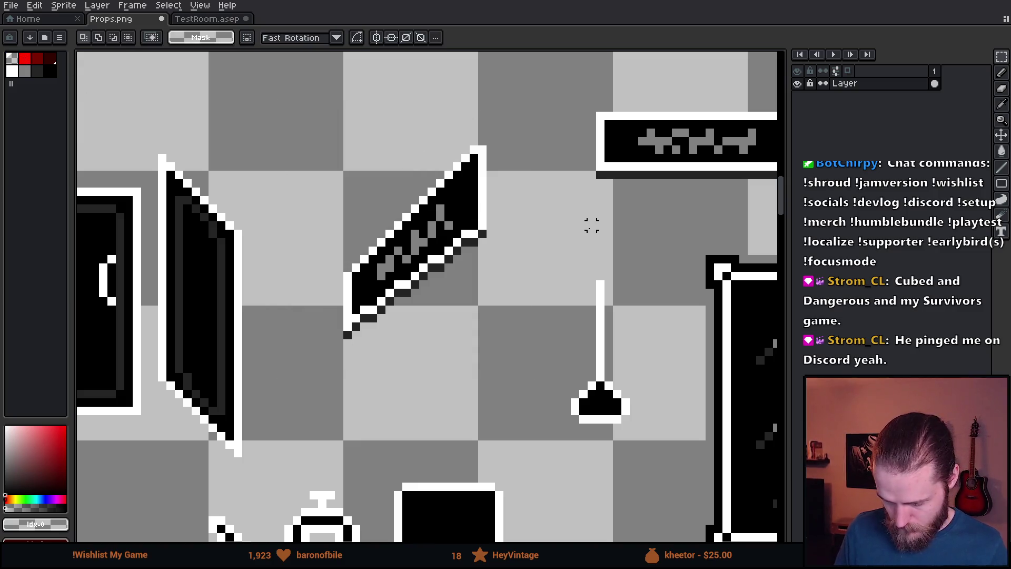
- Draw a dark-grey #242424 edge along the sign's right side
{"action": "scroll", "coordinate": [498, 234], "scroll_direction": "up", "scroll_amount": 1}
{"action": "key", "text": "i"}
{"action": "left_click", "coordinate": [476, 235]}
{"action": "key", "text": "b"}
{"action": "left_click_drag", "start_coordinate": [487, 230], "coordinate": [488, 111]}
- Save Props.png and switch over to Unity
{"action": "scroll", "coordinate": [541, 239], "scroll_direction": "down", "scroll_amount": 3}
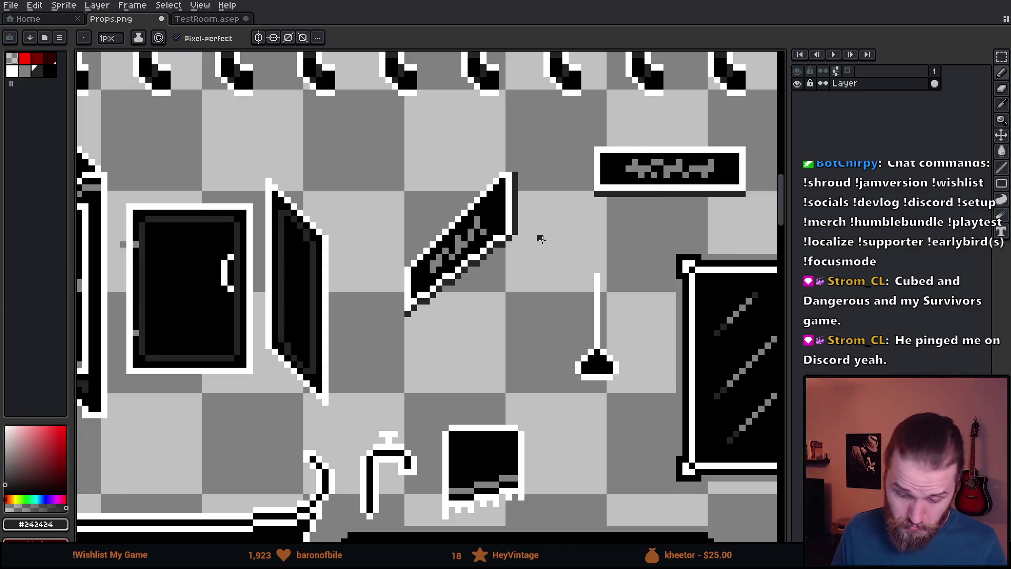
{"action": "left_click_drag", "start_coordinate": [552, 213], "coordinate": [519, 229]}
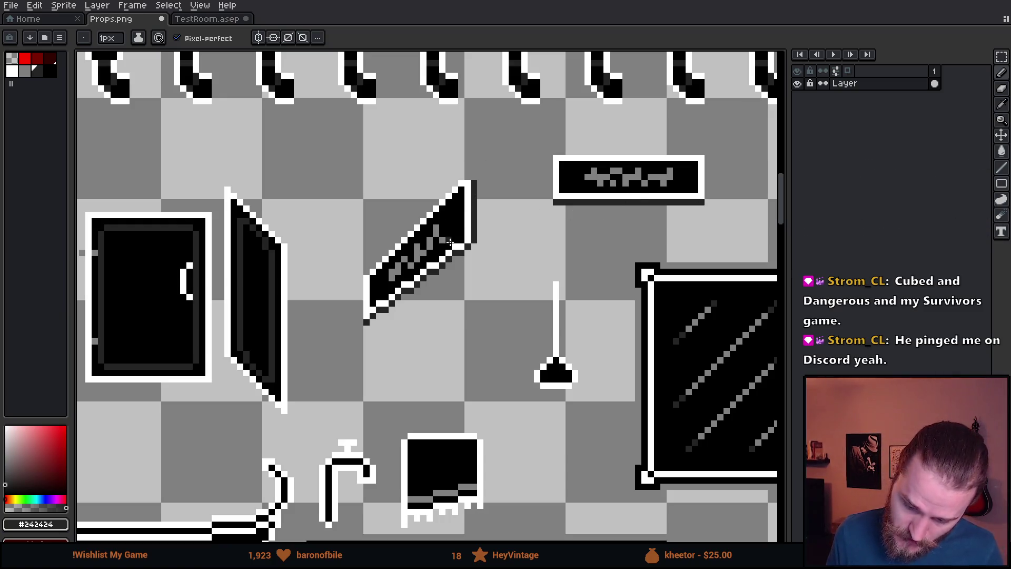
{"action": "scroll", "coordinate": [455, 196], "scroll_direction": "down", "scroll_amount": 1}
{"action": "scroll", "coordinate": [469, 302], "scroll_direction": "up", "scroll_amount": 2}
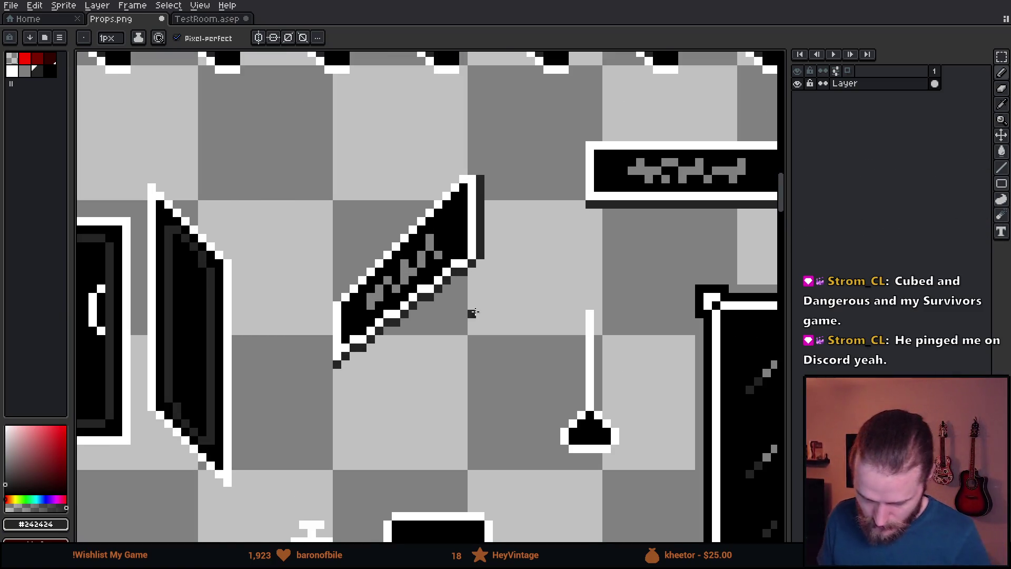
{"action": "key", "text": "ctrl+s"}
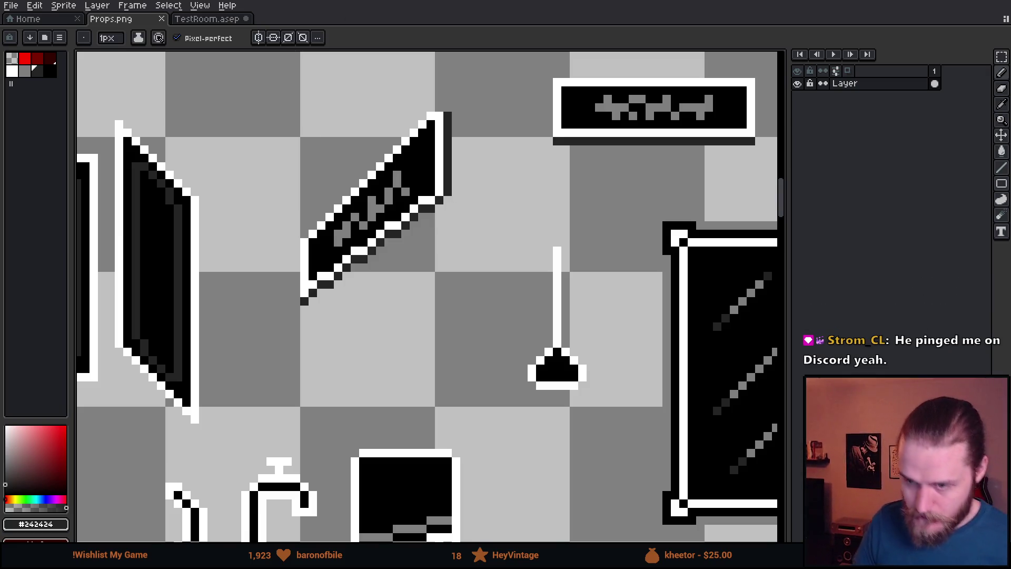
{"action": "key", "text": "alt+Tab"}
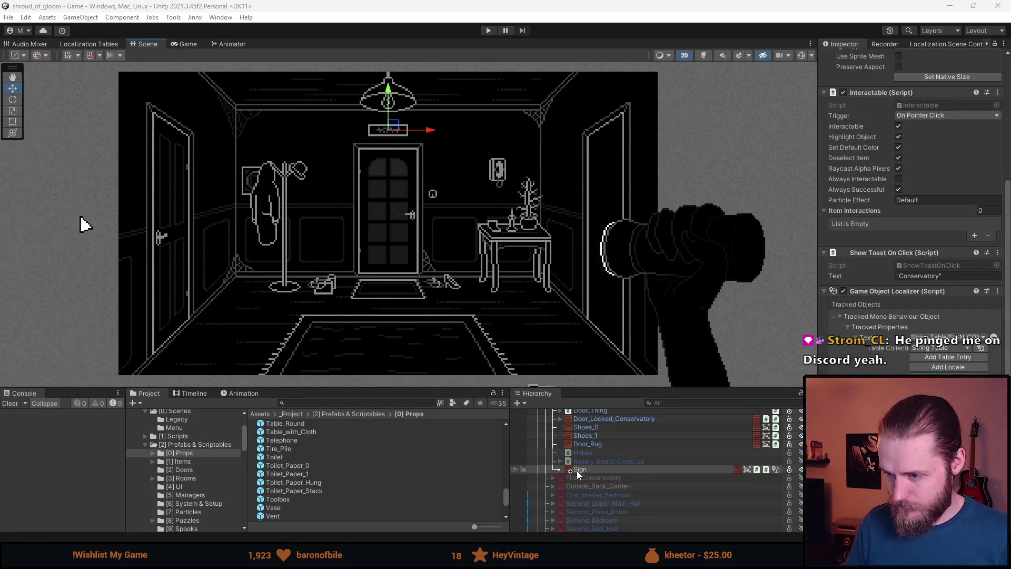
- Save the scene's Sign object as a prefab in the Props folder
{"action": "left_click", "coordinate": [593, 468]}
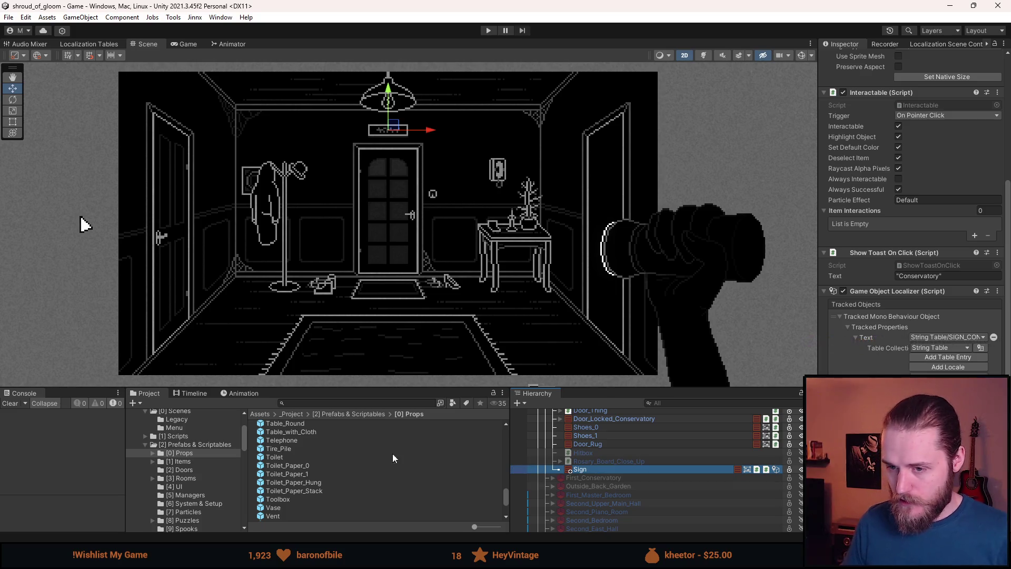
{"action": "scroll", "coordinate": [409, 441], "scroll_direction": "up", "scroll_amount": 15}
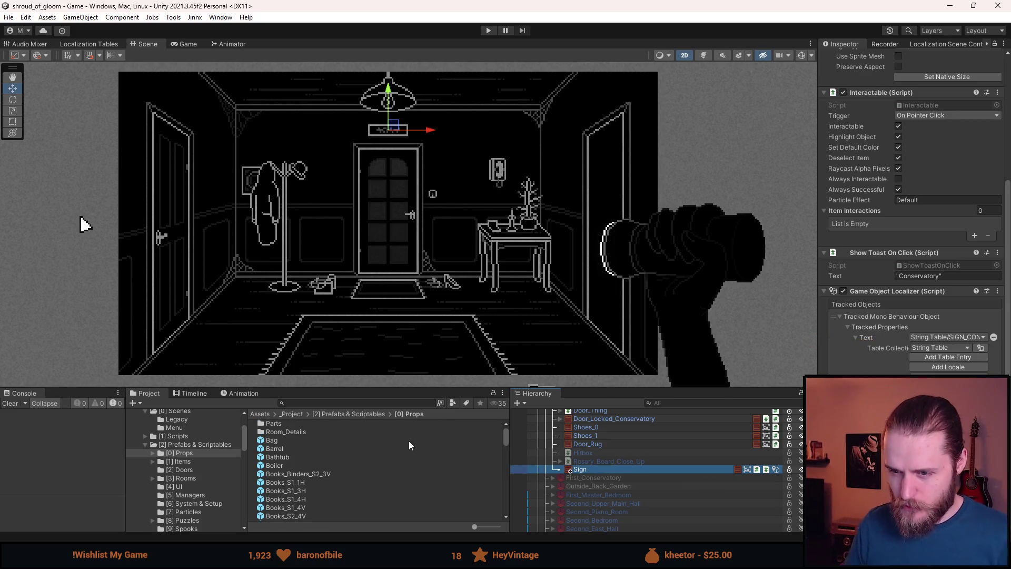
{"action": "left_click_drag", "start_coordinate": [593, 469], "coordinate": [191, 454]}
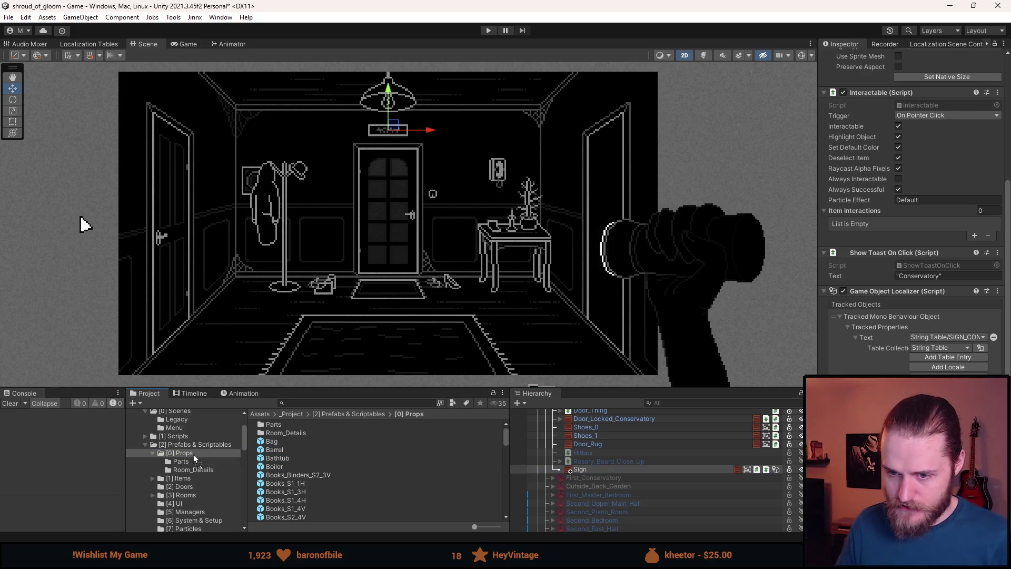
{"action": "scroll", "coordinate": [367, 466], "scroll_direction": "down", "scroll_amount": 2}
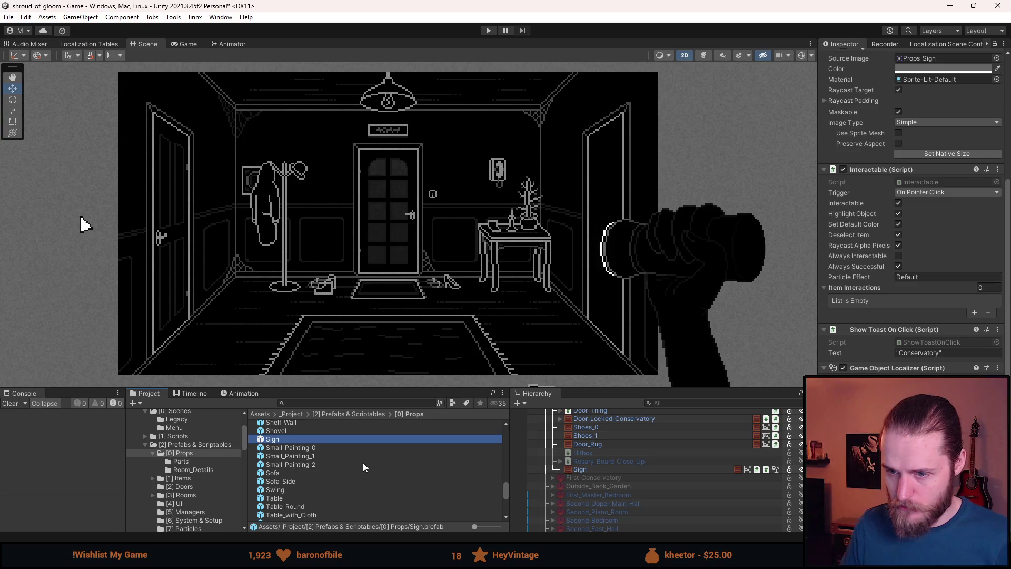
{"action": "scroll", "coordinate": [571, 483], "scroll_direction": "up", "scroll_amount": 2}
- Create a Prefab Variant of Sign named Sign_Side and open it in Prefab Mode
{"action": "right_click", "coordinate": [339, 440]}
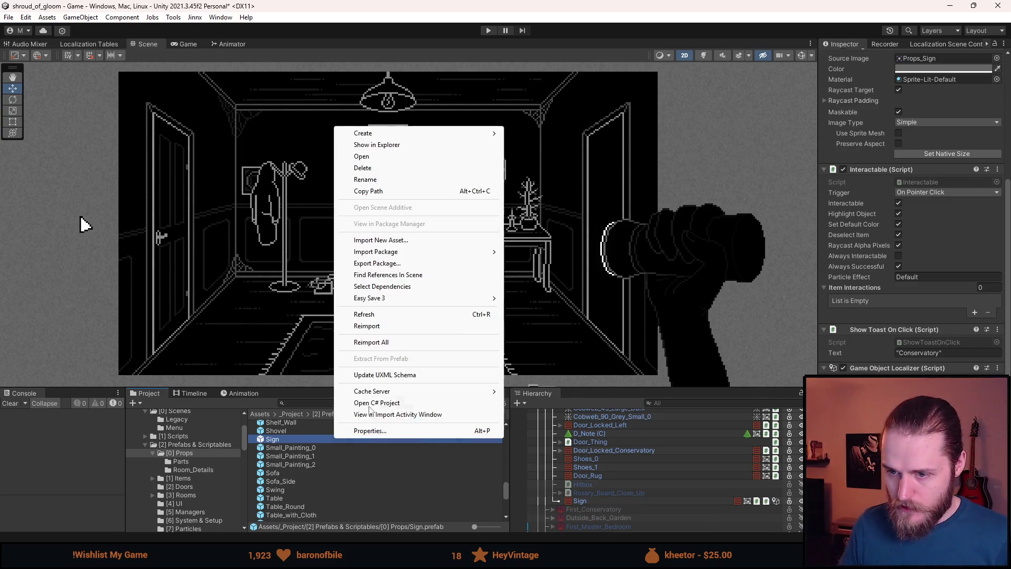
{"action": "mouse_move", "coordinate": [415, 138]}
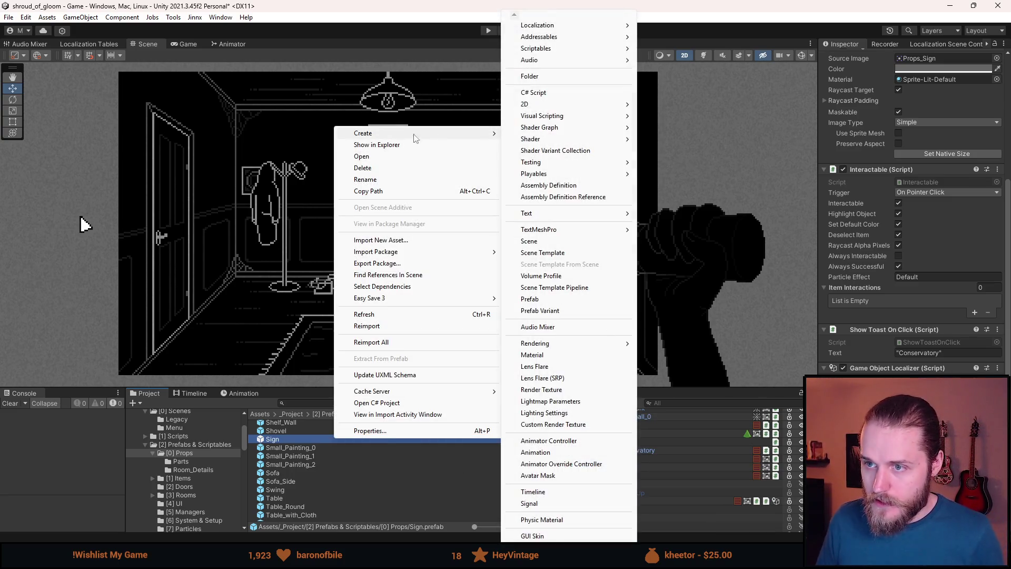
{"action": "left_click", "coordinate": [560, 311]}
{"action": "key", "text": "End"}
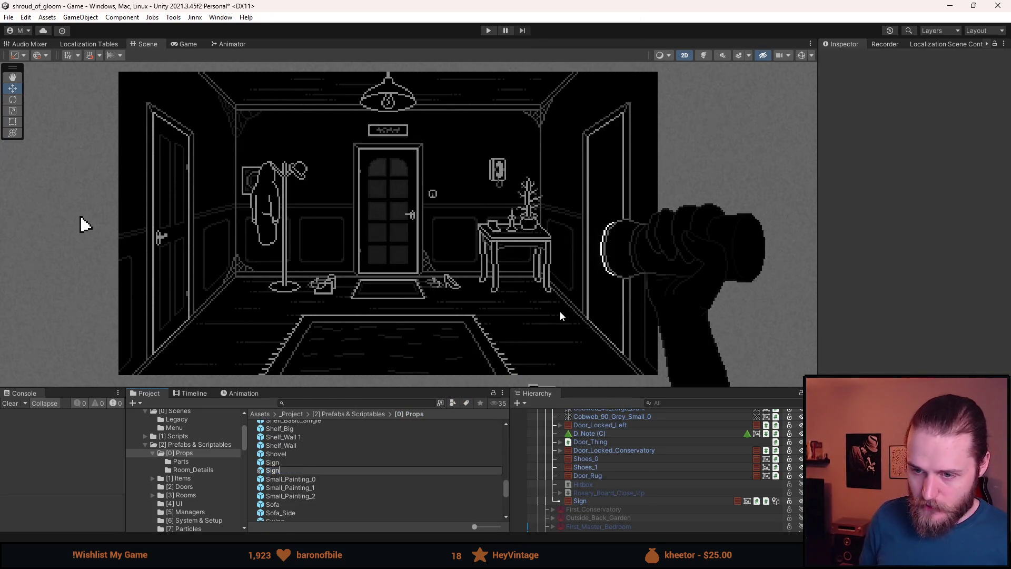
{"action": "type", "text": "_Side"}
{"action": "key", "text": "Return"}
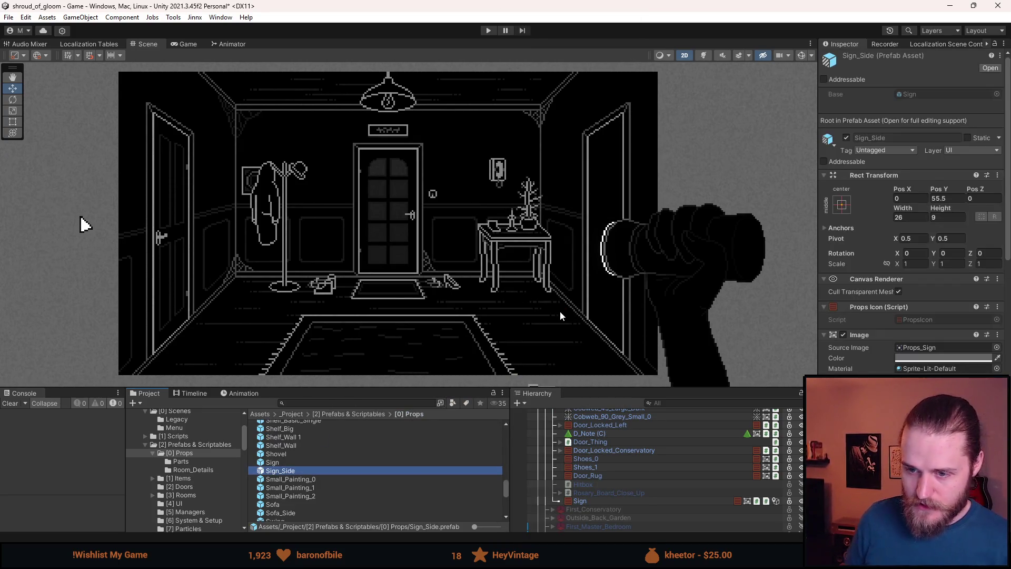
{"action": "double_click", "coordinate": [289, 471]}
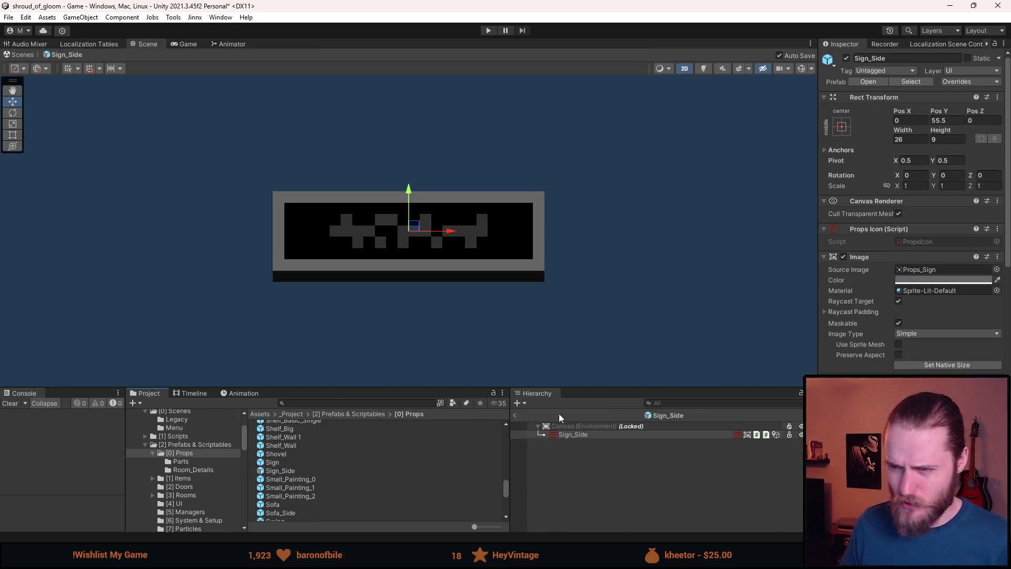
- Find the Props texture sheet in the project and open it in the Sprite Editor
{"action": "left_click", "coordinate": [997, 269]}
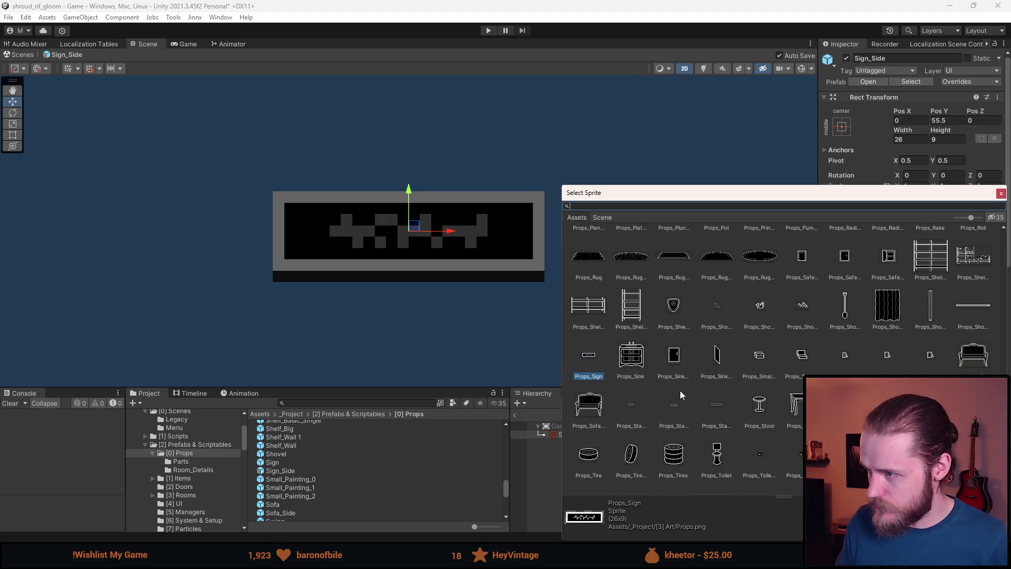
{"action": "left_click", "coordinate": [1001, 193]}
{"action": "left_click", "coordinate": [356, 402]}
{"action": "type", "text": "props"}
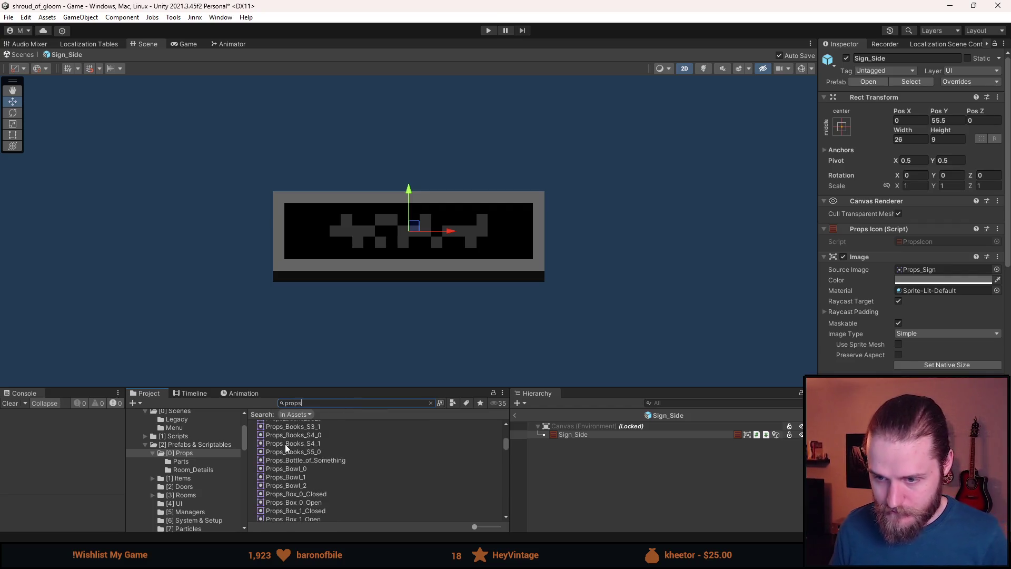
{"action": "left_click", "coordinate": [293, 490]}
{"action": "left_click", "coordinate": [985, 184]}
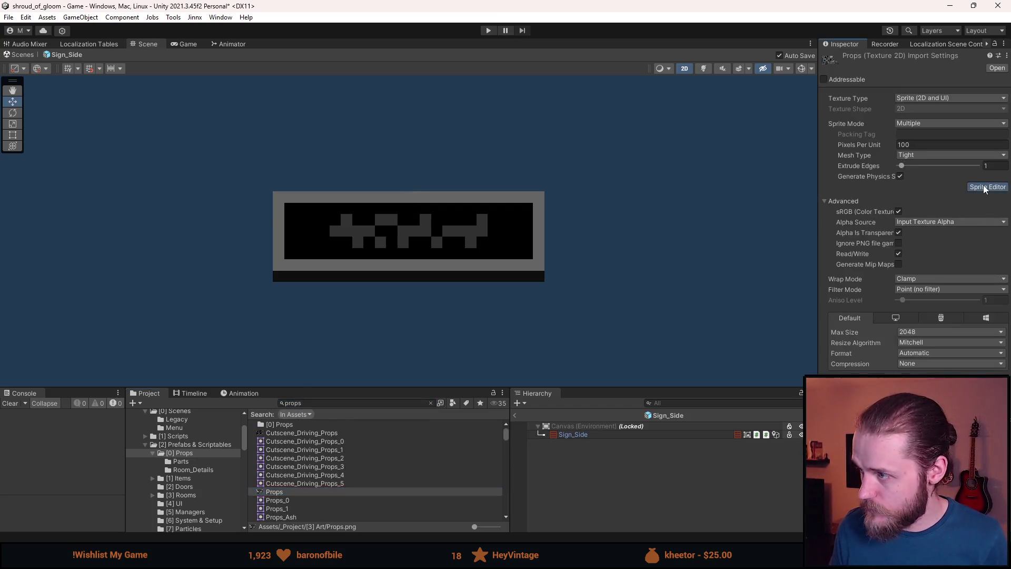
- Draw and tighten a sprite rect around the angled sign, apply it, and close the editor
{"action": "scroll", "coordinate": [544, 279], "scroll_direction": "up", "scroll_amount": 10}
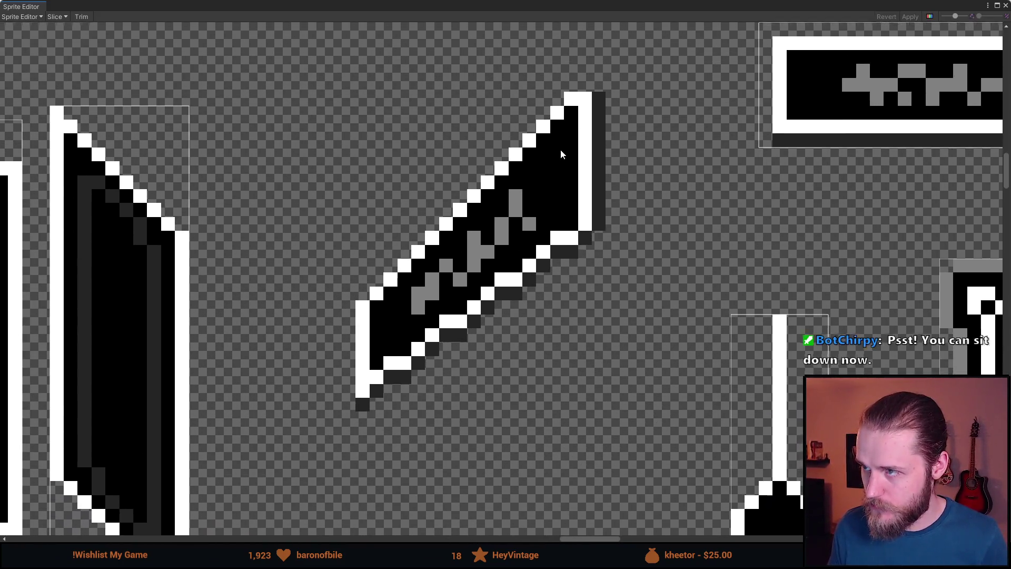
{"action": "mouse_move", "coordinate": [560, 152]}
{"action": "left_mouse_down"}
{"action": "mouse_move", "coordinate": [507, 195]}
{"action": "mouse_move", "coordinate": [380, 170]}
{"action": "mouse_move", "coordinate": [427, 171]}
{"action": "left_mouse_up"}
{"action": "mouse_move", "coordinate": [400, 132]}
{"action": "left_mouse_down"}
{"action": "mouse_move", "coordinate": [316, 268]}
{"action": "mouse_move", "coordinate": [219, 386]}
{"action": "mouse_move", "coordinate": [144, 453]}
{"action": "left_mouse_up"}
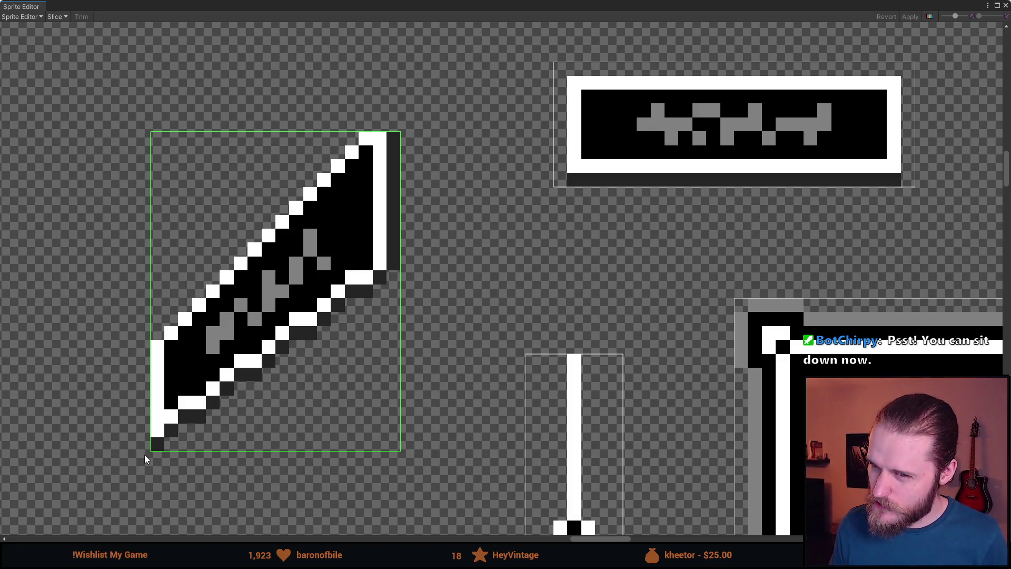
{"action": "left_click_drag", "start_coordinate": [144, 454], "coordinate": [137, 464]}
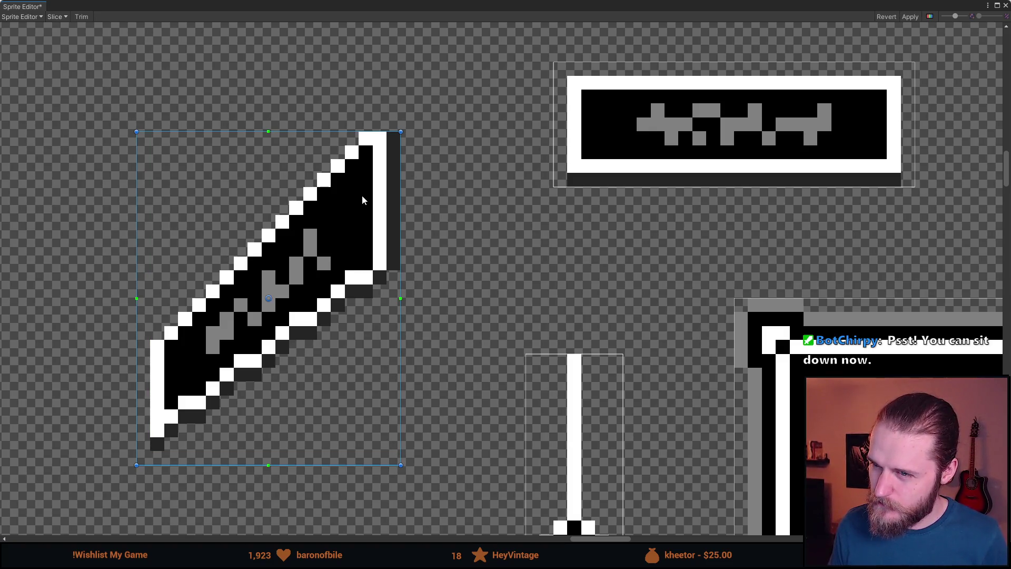
{"action": "mouse_move", "coordinate": [401, 132]}
{"action": "left_mouse_down"}
{"action": "mouse_move", "coordinate": [415, 117]}
{"action": "mouse_move", "coordinate": [401, 132]}
{"action": "left_mouse_up"}
{"action": "left_click_drag", "start_coordinate": [136, 465], "coordinate": [146, 456]}
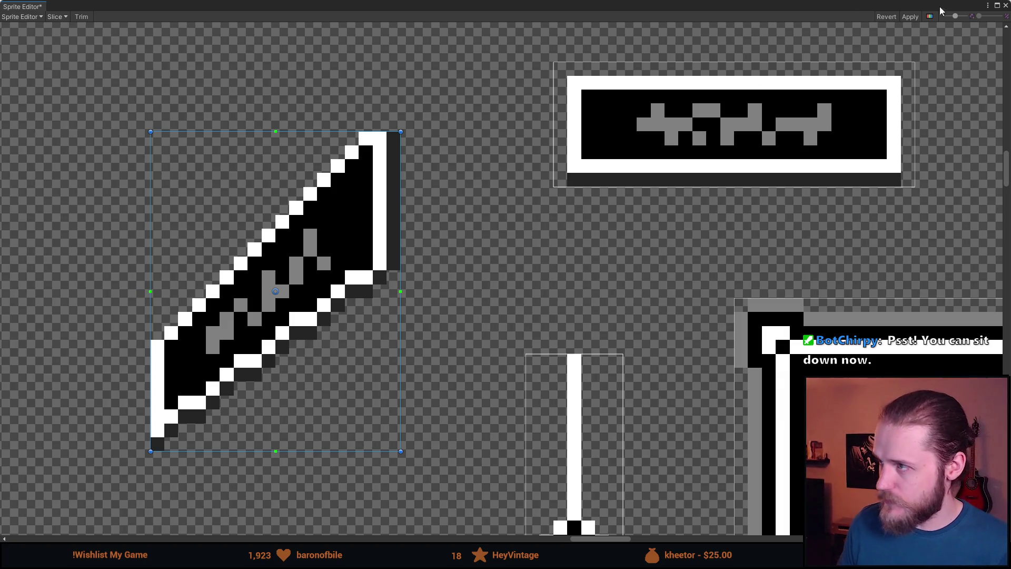
{"action": "left_click", "coordinate": [910, 17]}
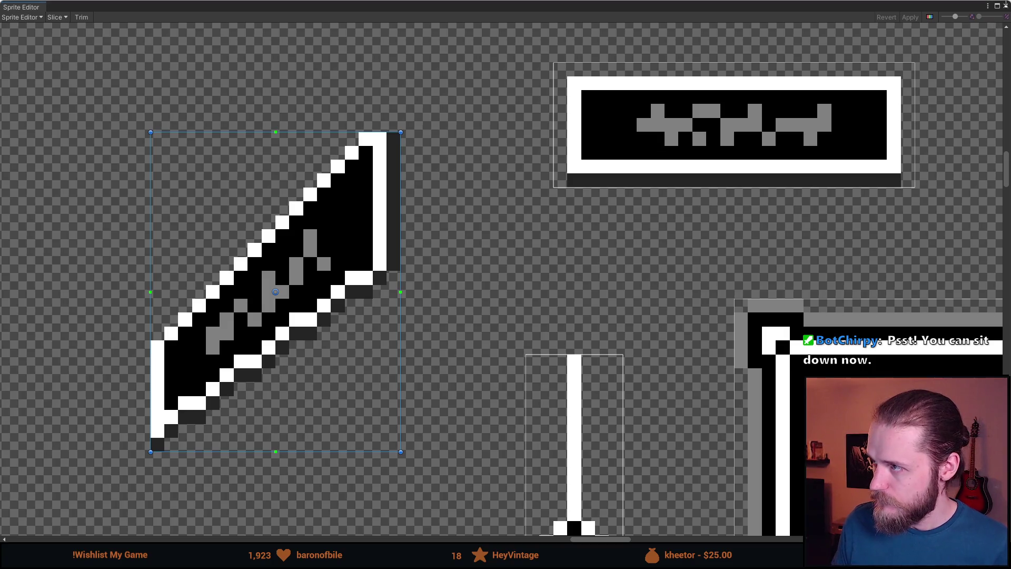
{"action": "left_click", "coordinate": [1005, 5]}
{"action": "left_click", "coordinate": [589, 431]}
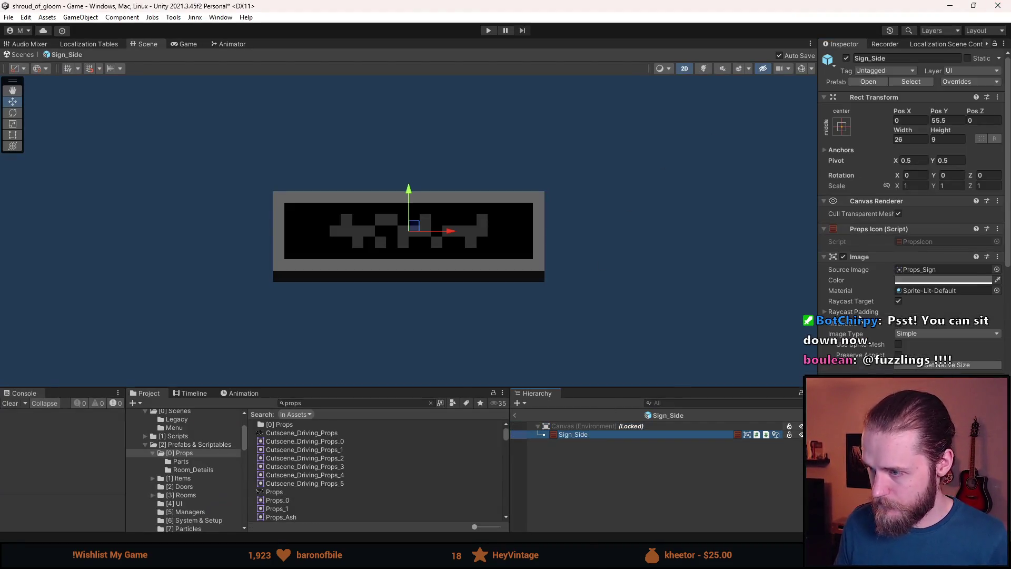
- Set the Sign_Side image to the Props_Sign_Side sprite at its native 18×23 size
{"action": "left_click", "coordinate": [996, 270]}
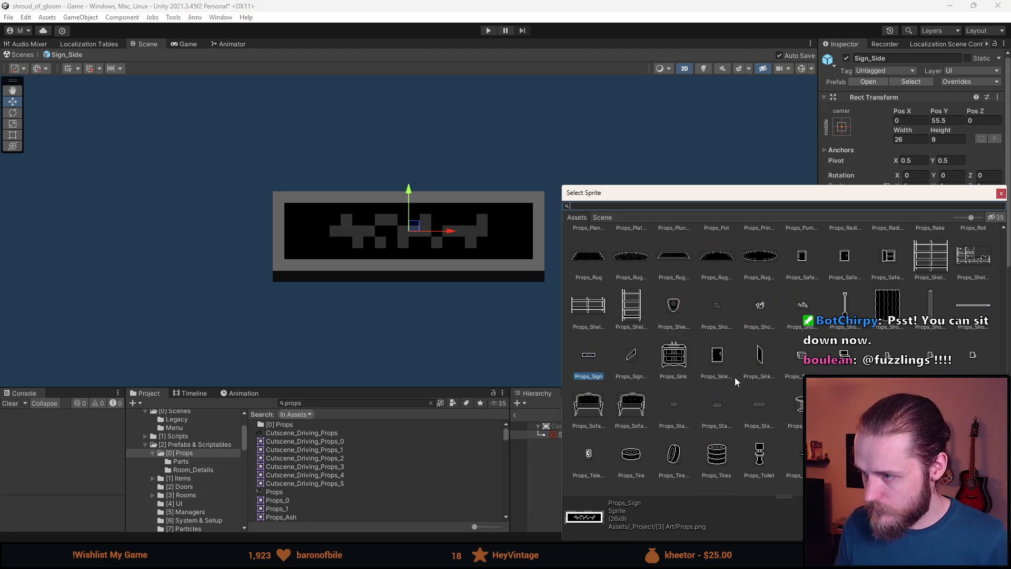
{"action": "double_click", "coordinate": [631, 355]}
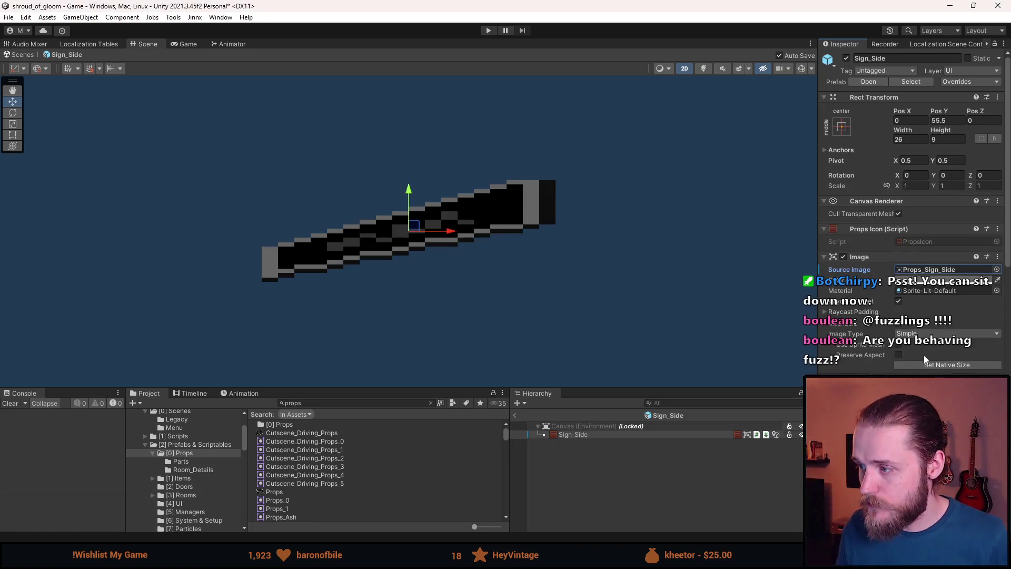
{"action": "left_click", "coordinate": [929, 367]}
- Deselect Sign_Side and exit Prefab Mode back to the hallway scene
{"action": "scroll", "coordinate": [577, 234], "scroll_direction": "down", "scroll_amount": 5}
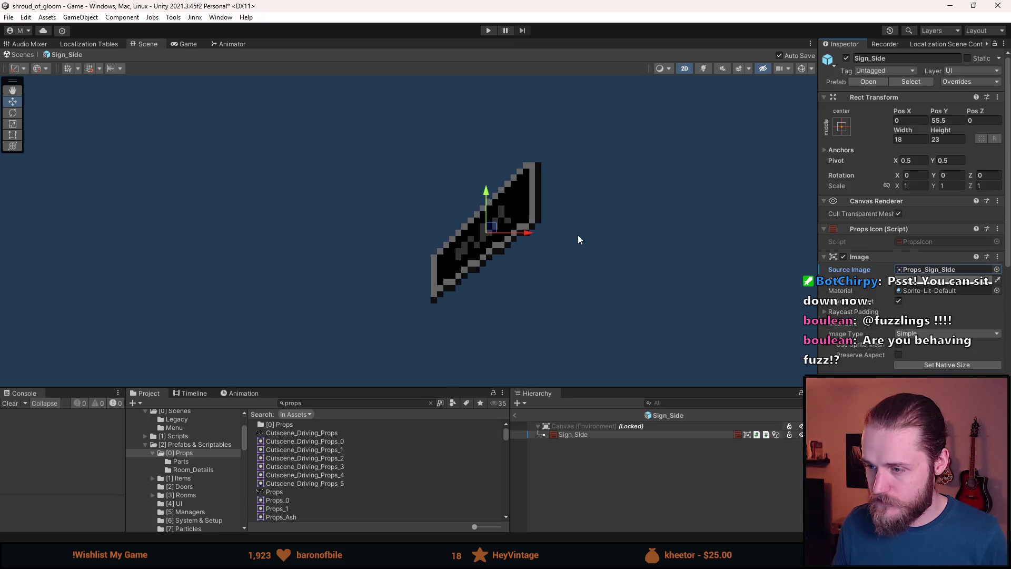
{"action": "scroll", "coordinate": [911, 211], "scroll_direction": "down", "scroll_amount": 10}
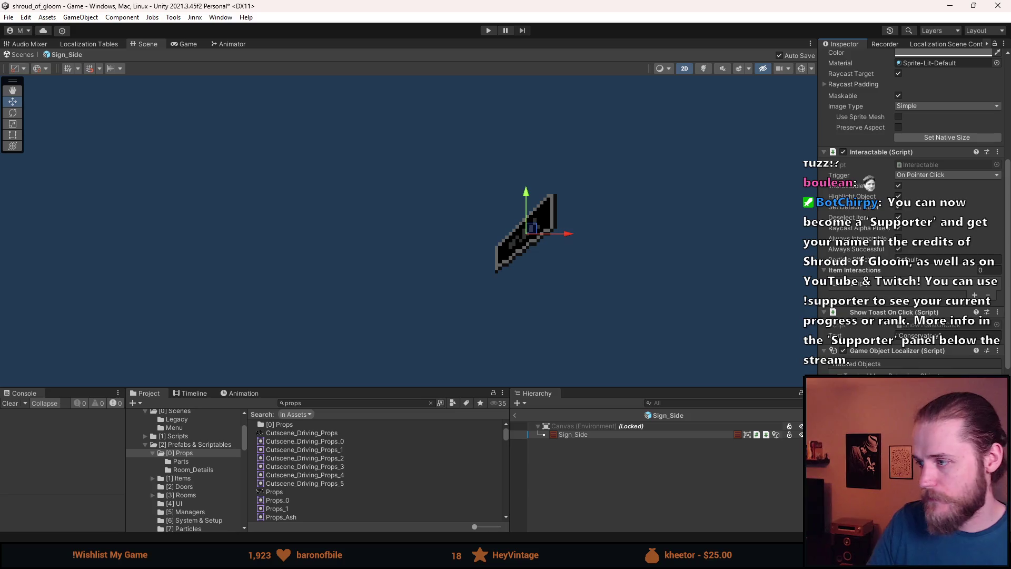
{"action": "left_click", "coordinate": [627, 485]}
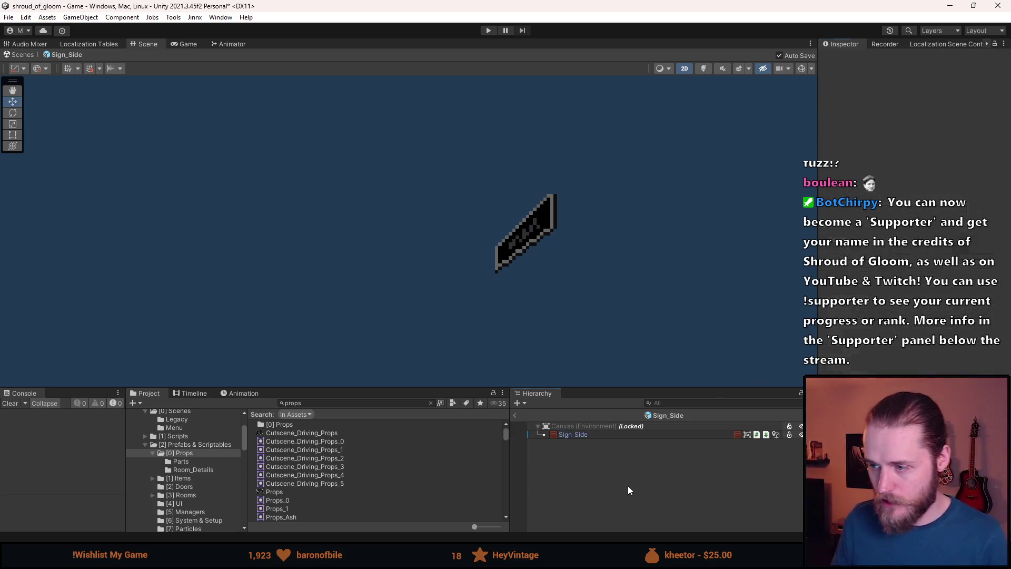
{"action": "left_click", "coordinate": [515, 415]}
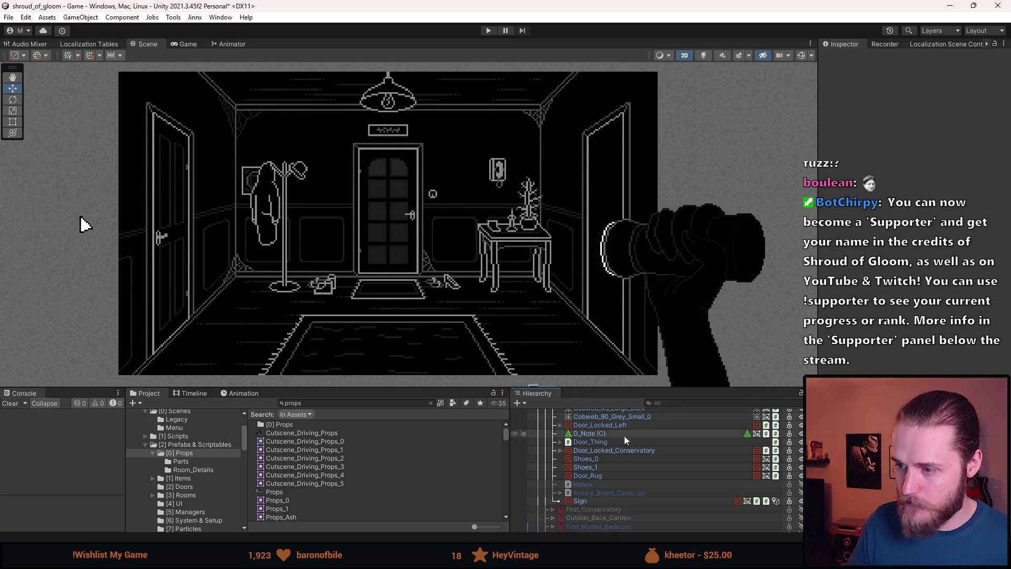
- Collapse First_Entrance_Room and make First_Hallway visible in the scene
{"action": "scroll", "coordinate": [600, 463], "scroll_direction": "up", "scroll_amount": 10}
{"action": "left_click", "coordinate": [554, 480]}
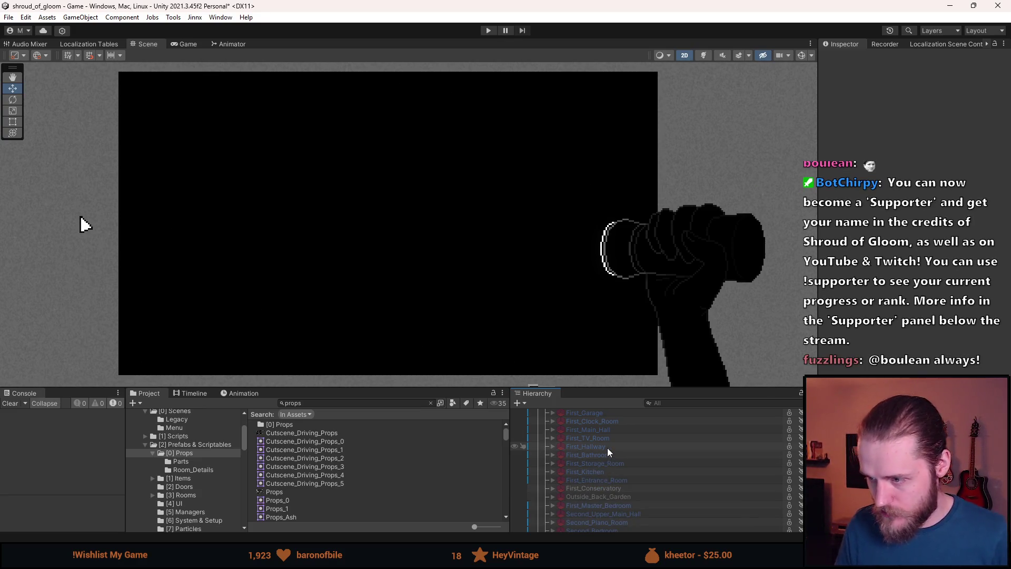
{"action": "left_click", "coordinate": [608, 446]}
- Search the Project for 'sign_si' and drag a Sign_Side prefab into First_Hallway
{"action": "left_click", "coordinate": [309, 403]}
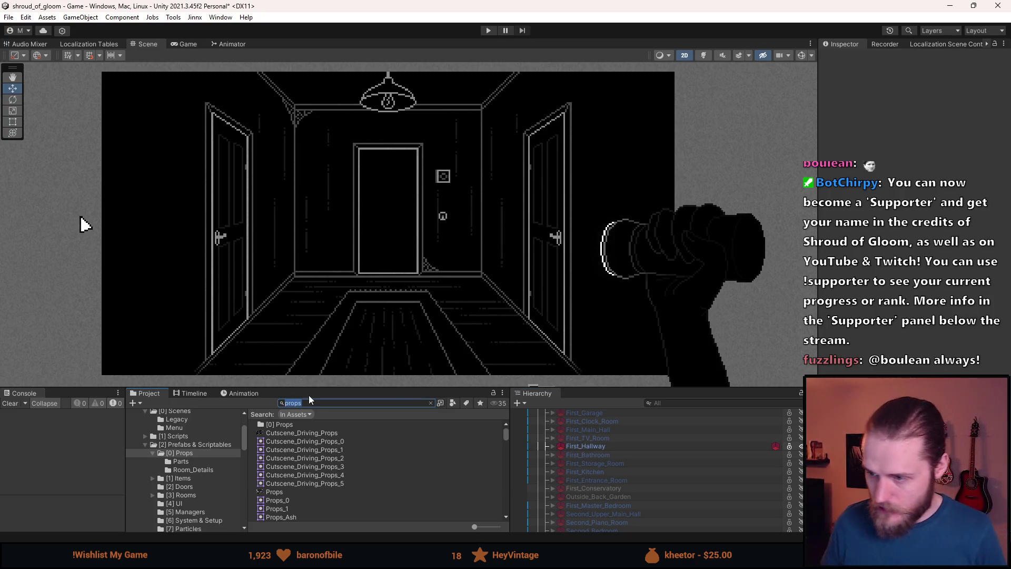
{"action": "scroll", "coordinate": [566, 472], "scroll_direction": "up", "scroll_amount": 3}
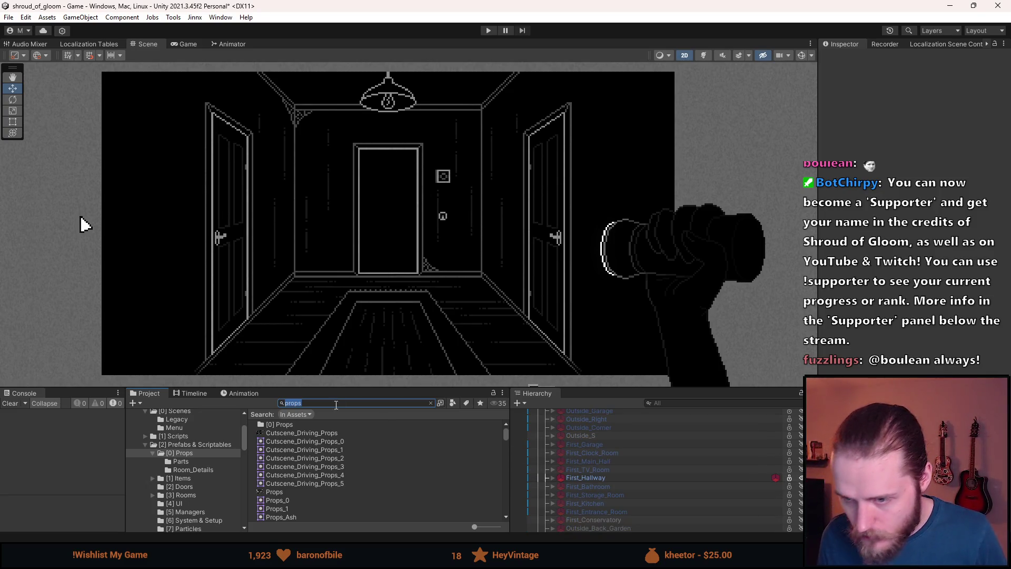
{"action": "type", "text": "sign_si"}
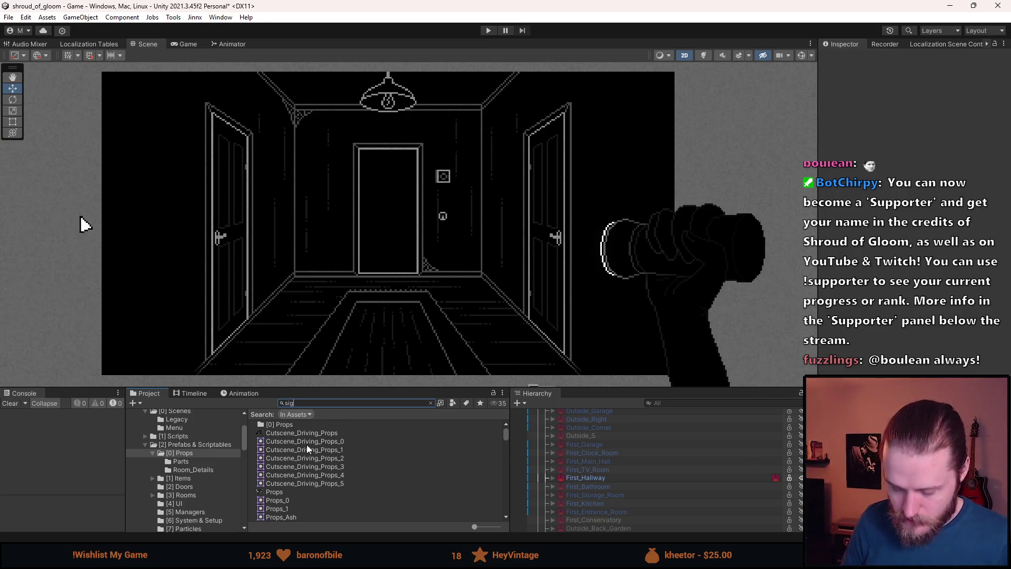
{"action": "left_click_drag", "start_coordinate": [296, 433], "coordinate": [586, 476]}
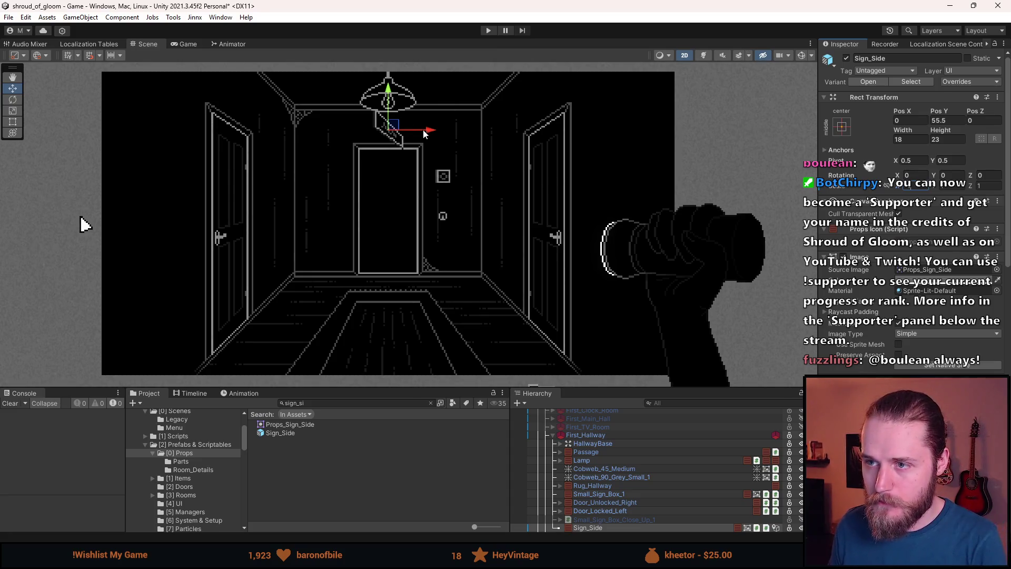
- Move the sign toward the left door, set Pos X to -95, and raise it above
{"action": "left_click_drag", "start_coordinate": [427, 131], "coordinate": [269, 132]}
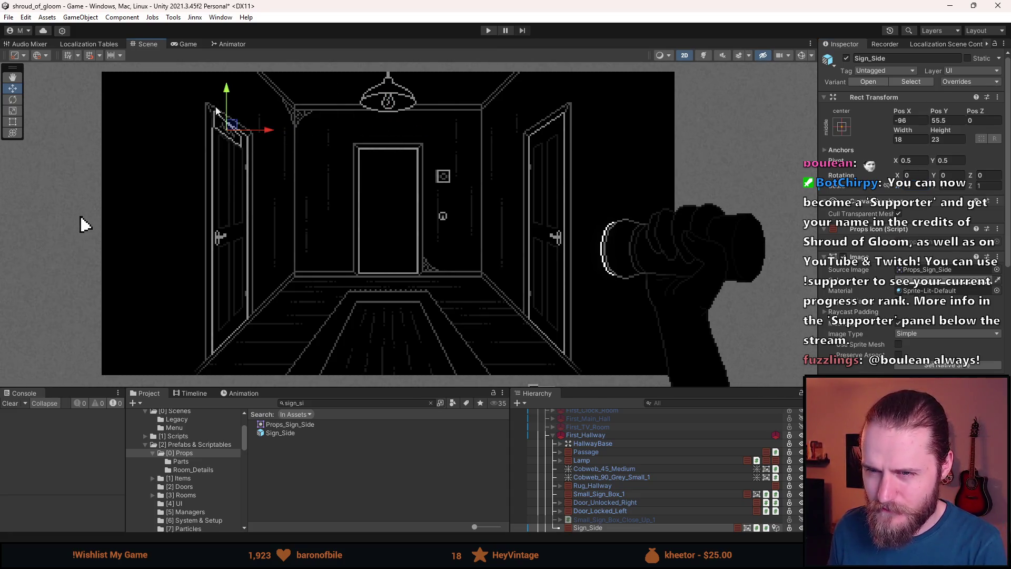
{"action": "scroll", "coordinate": [239, 114], "scroll_direction": "up", "scroll_amount": 5}
{"action": "scroll", "coordinate": [259, 123], "scroll_direction": "up", "scroll_amount": 3}
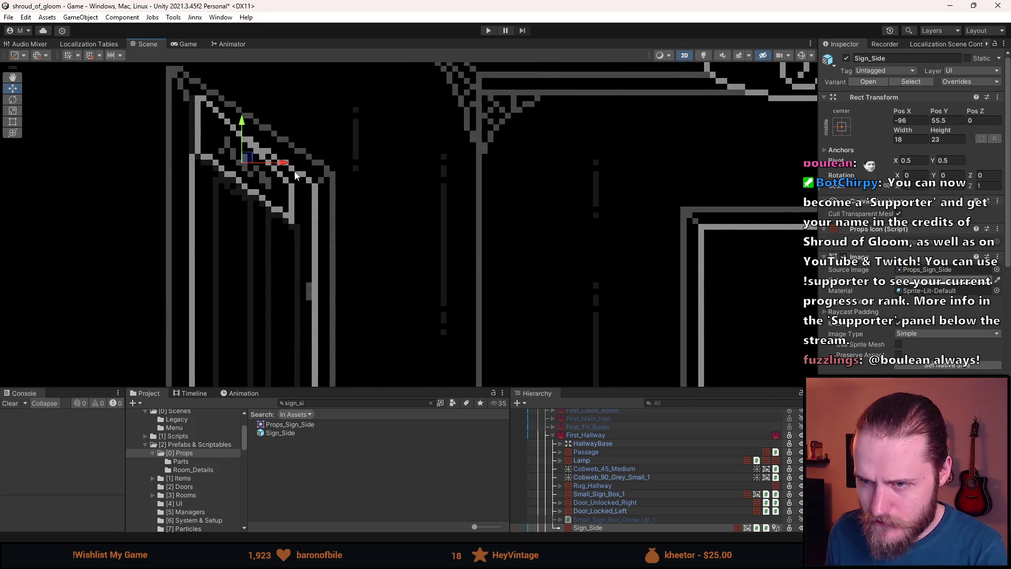
{"action": "left_click_drag", "start_coordinate": [282, 171], "coordinate": [288, 168]}
{"action": "left_click", "coordinate": [906, 121]}
{"action": "type", "text": "-95"}
{"action": "scroll", "coordinate": [400, 134], "scroll_direction": "down", "scroll_amount": 6}
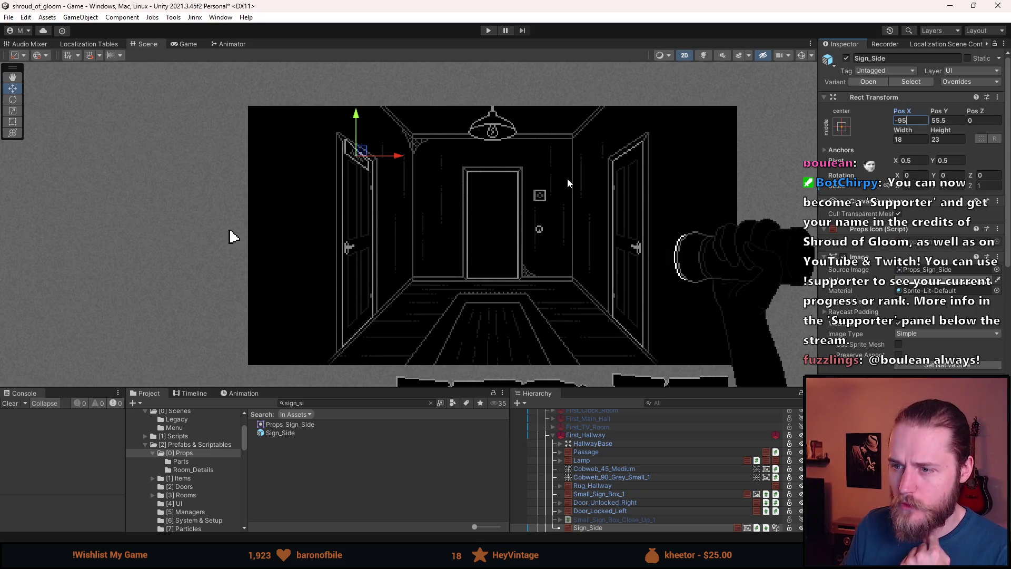
{"action": "scroll", "coordinate": [351, 180], "scroll_direction": "up", "scroll_amount": 5}
{"action": "scroll", "coordinate": [351, 181], "scroll_direction": "up", "scroll_amount": 3}
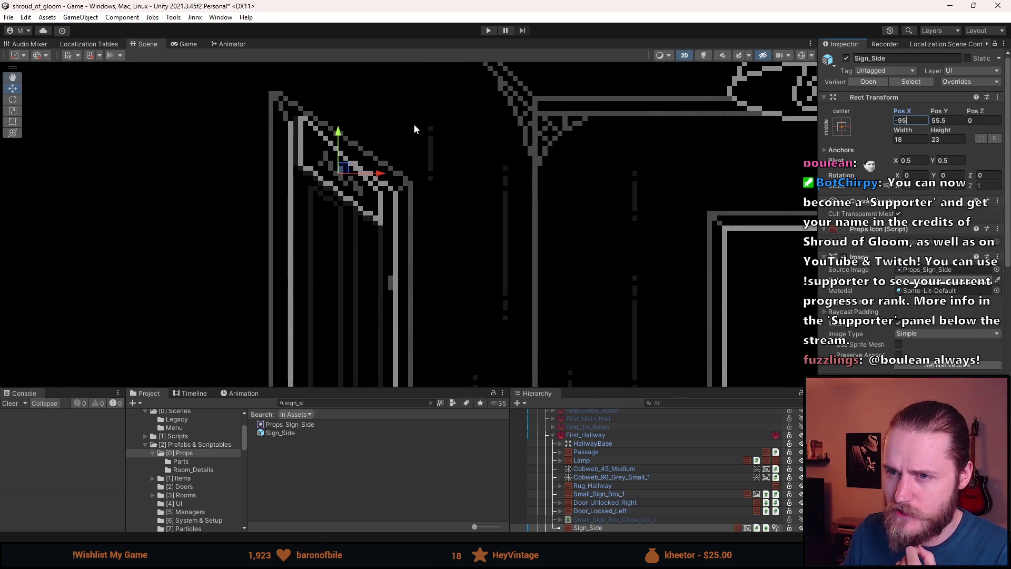
{"action": "left_click_drag", "start_coordinate": [341, 178], "coordinate": [349, 106]}
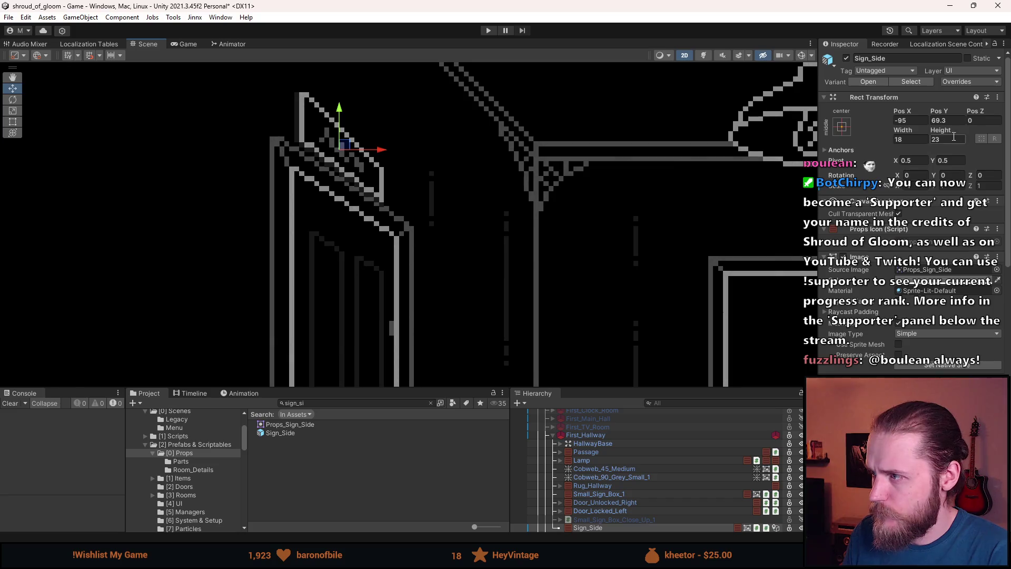
- Adjust the sign's Pos Y and try Pos X values of -94 and -93
{"action": "left_click", "coordinate": [936, 121]}
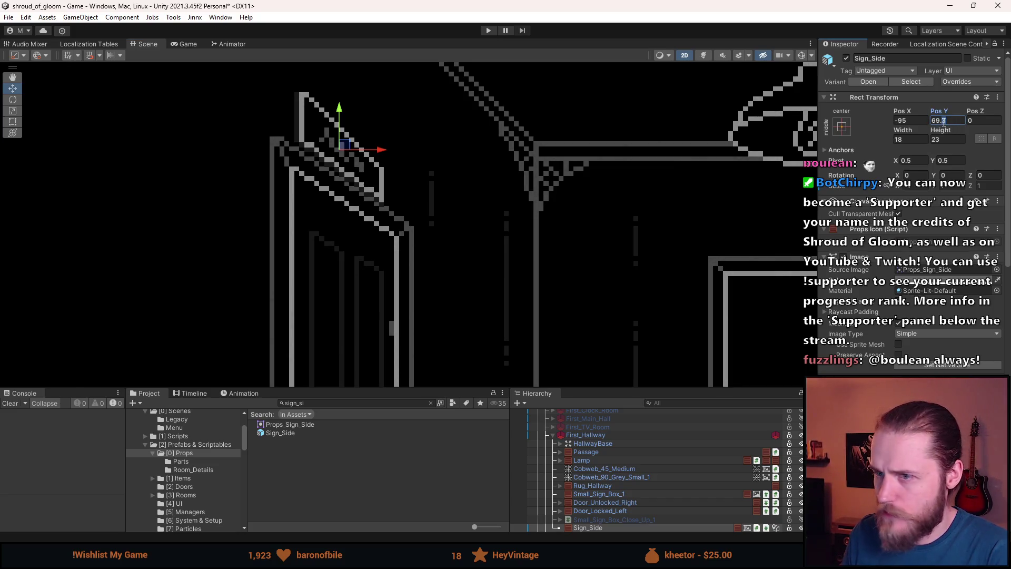
{"action": "type", "text": "5"}
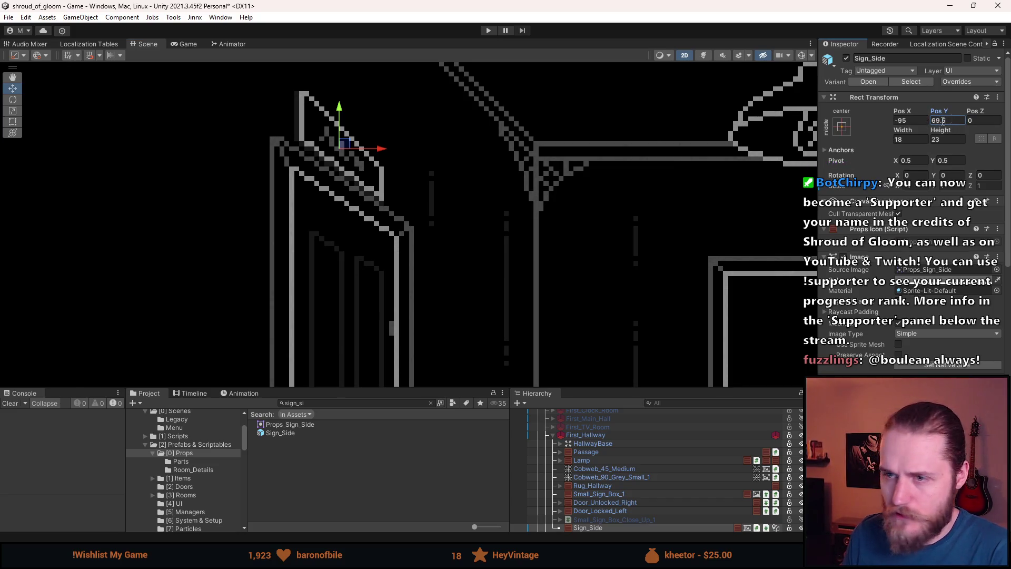
{"action": "scroll", "coordinate": [609, 154], "scroll_direction": "down", "scroll_amount": 6}
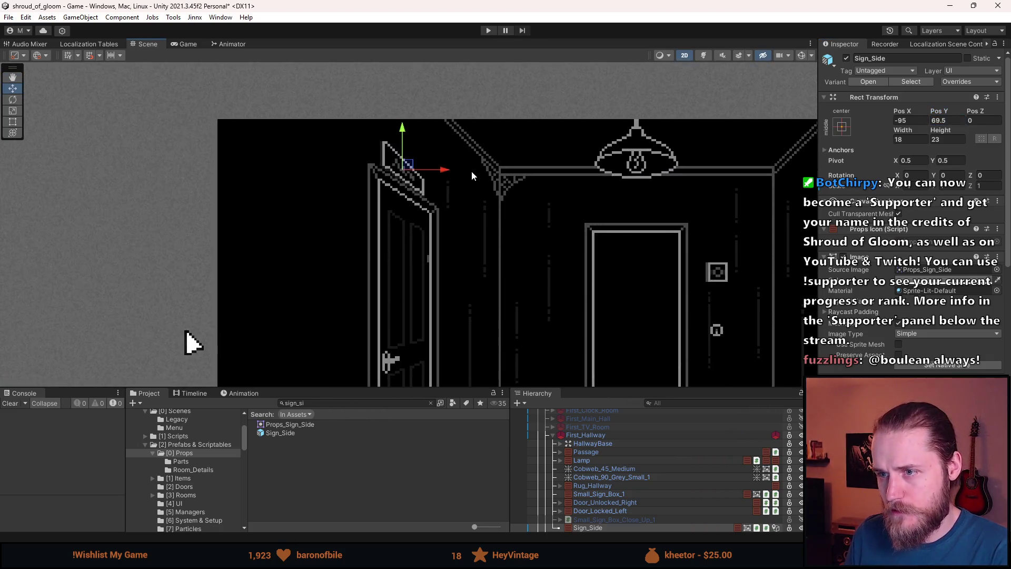
{"action": "scroll", "coordinate": [472, 171], "scroll_direction": "up", "scroll_amount": 6}
{"action": "scroll", "coordinate": [455, 160], "scroll_direction": "up", "scroll_amount": 1}
{"action": "left_click", "coordinate": [903, 120]}
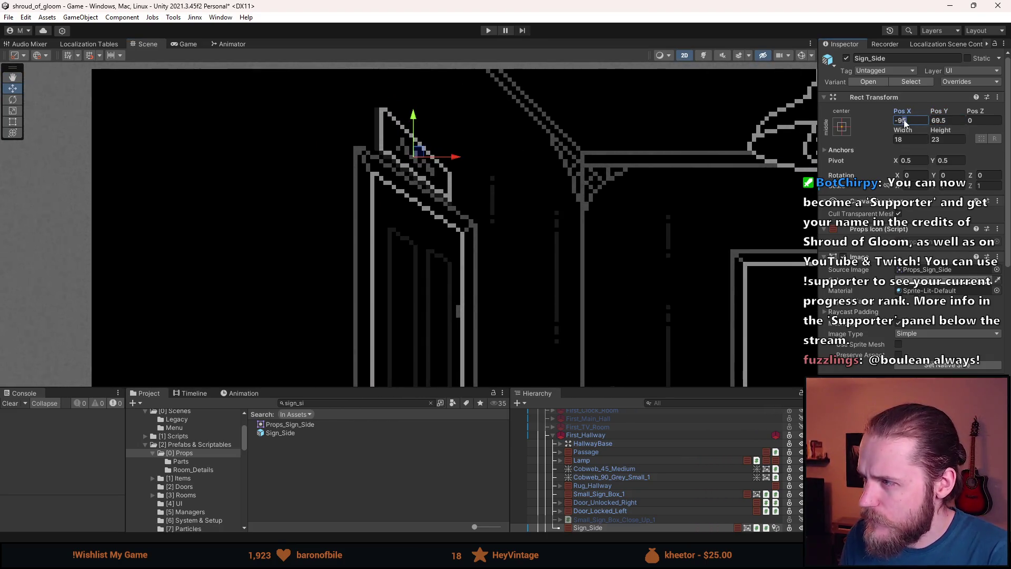
{"action": "type", "text": "-94"}
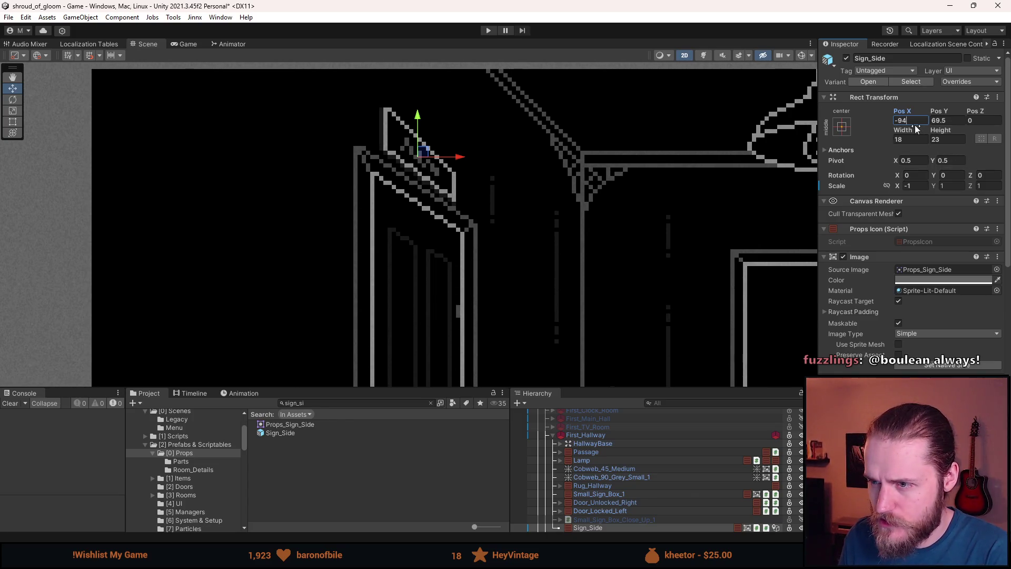
{"action": "scroll", "coordinate": [364, 195], "scroll_direction": "up", "scroll_amount": 2}
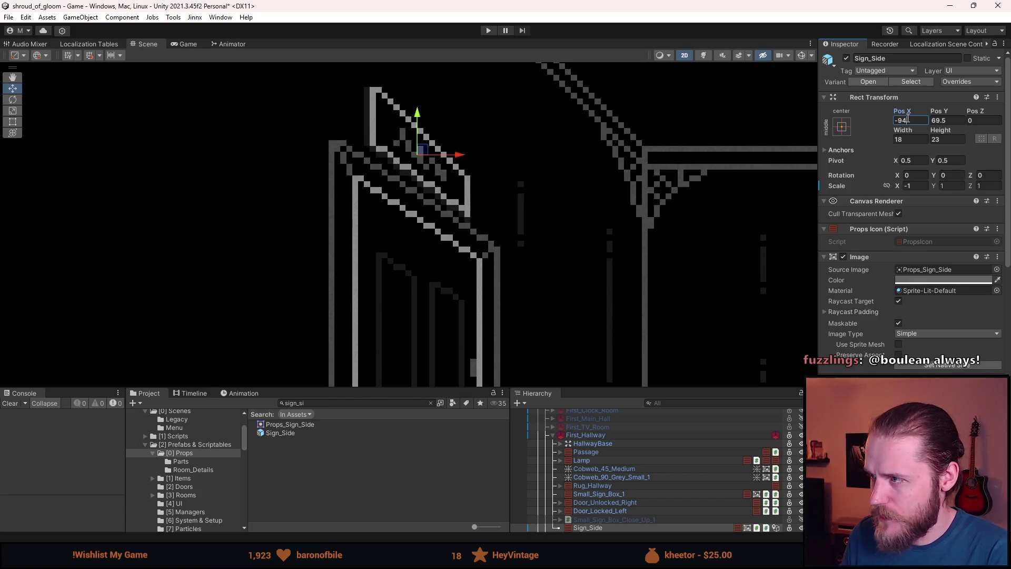
{"action": "type", "text": "-93"}
{"action": "scroll", "coordinate": [499, 172], "scroll_direction": "down", "scroll_amount": 3}
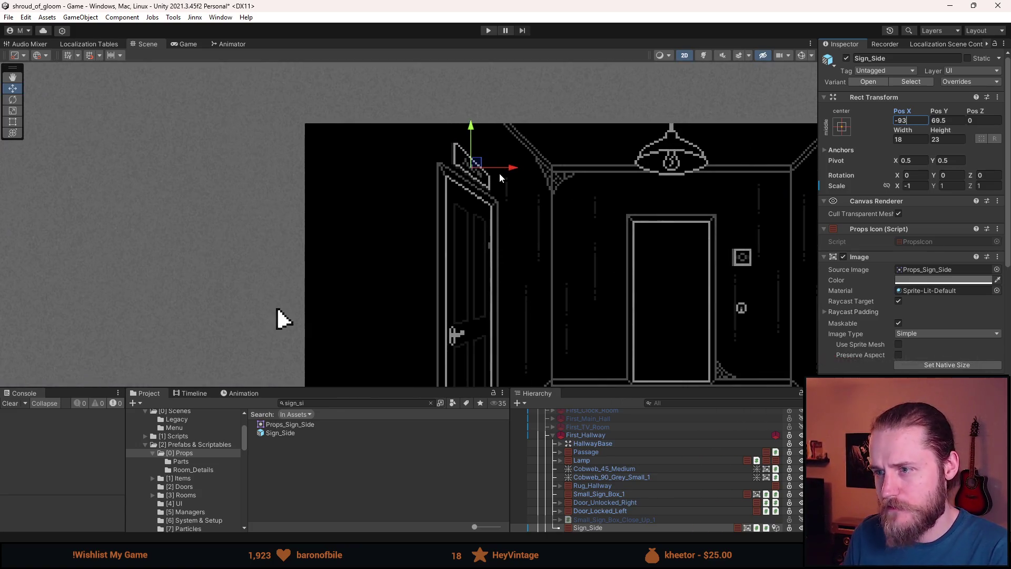
- Settle the sign at Pos X -94 and Pos Y 72.5 above the left door
{"action": "left_click_drag", "start_coordinate": [576, 193], "coordinate": [488, 175]}
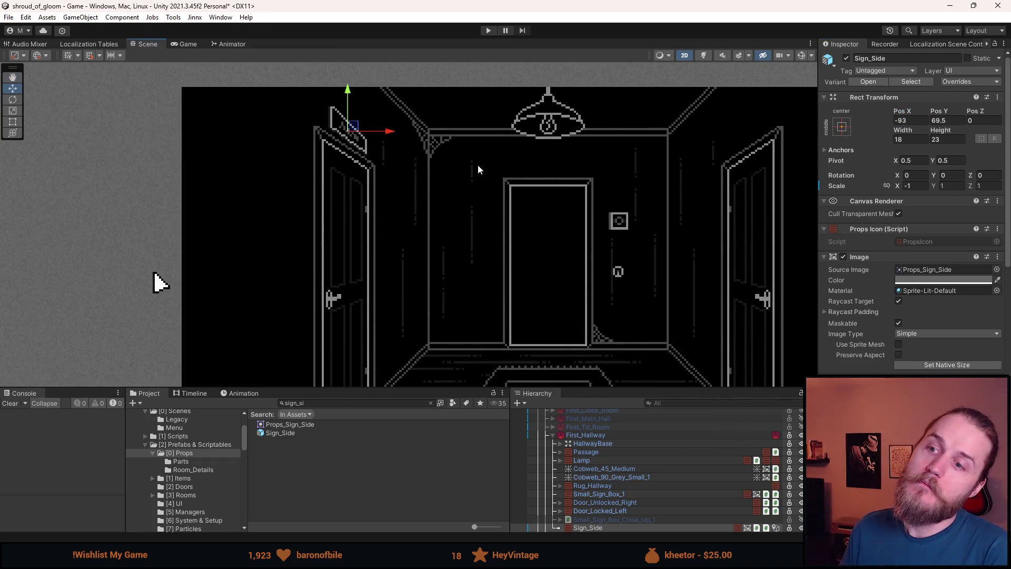
{"action": "left_click", "coordinate": [902, 121]}
{"action": "type", "text": "-94"}
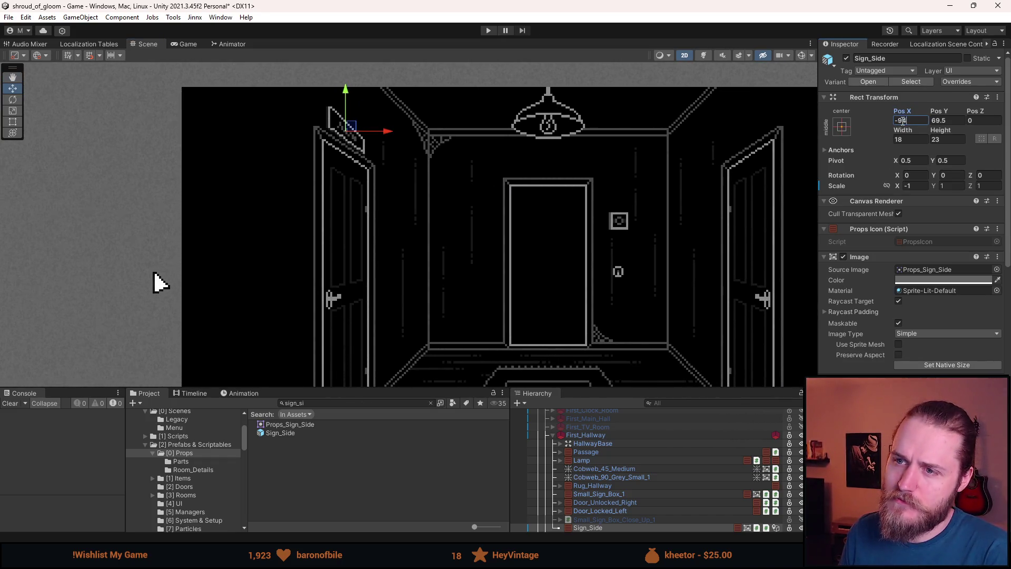
{"action": "left_click", "coordinate": [933, 121]}
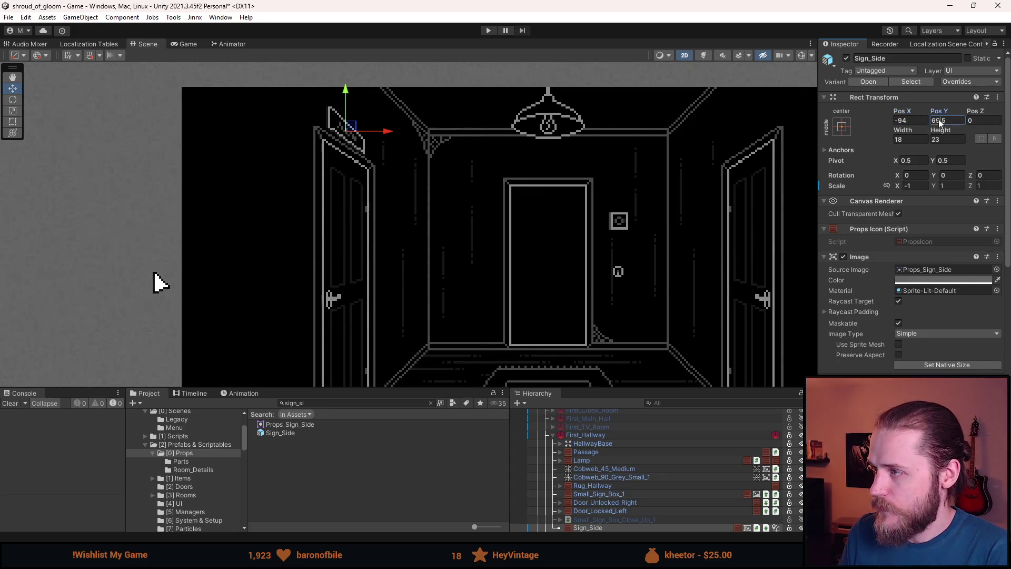
{"action": "scroll", "coordinate": [397, 210], "scroll_direction": "up", "scroll_amount": 6}
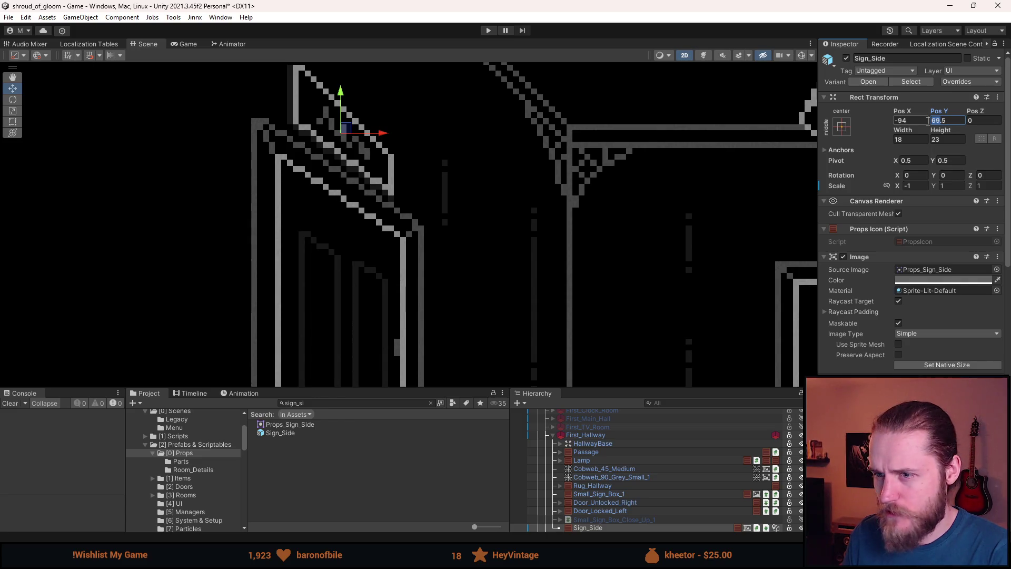
{"action": "type", "text": "73"}
{"action": "scroll", "coordinate": [538, 177], "scroll_direction": "down", "scroll_amount": 6}
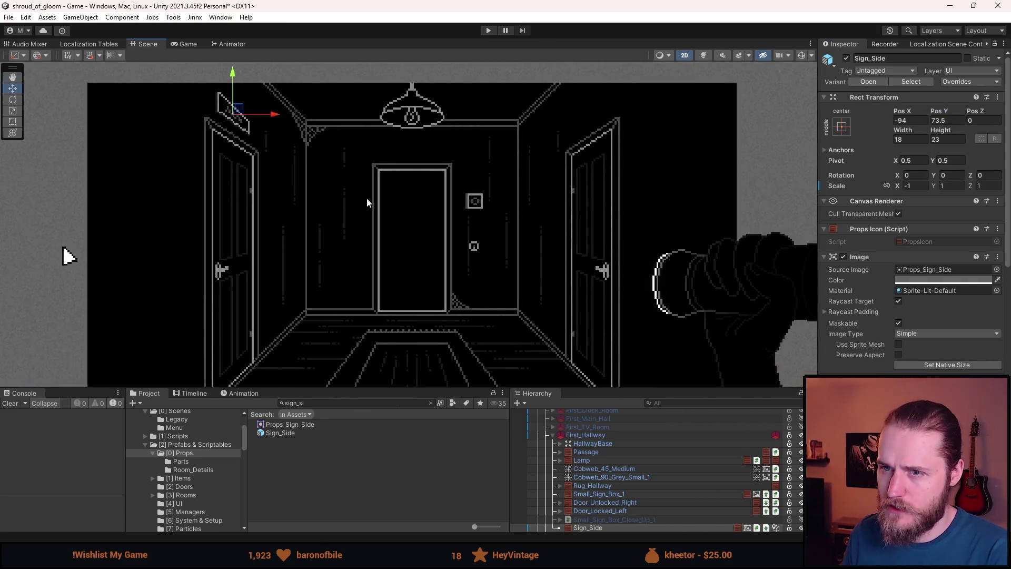
{"action": "double_click", "coordinate": [938, 120]}
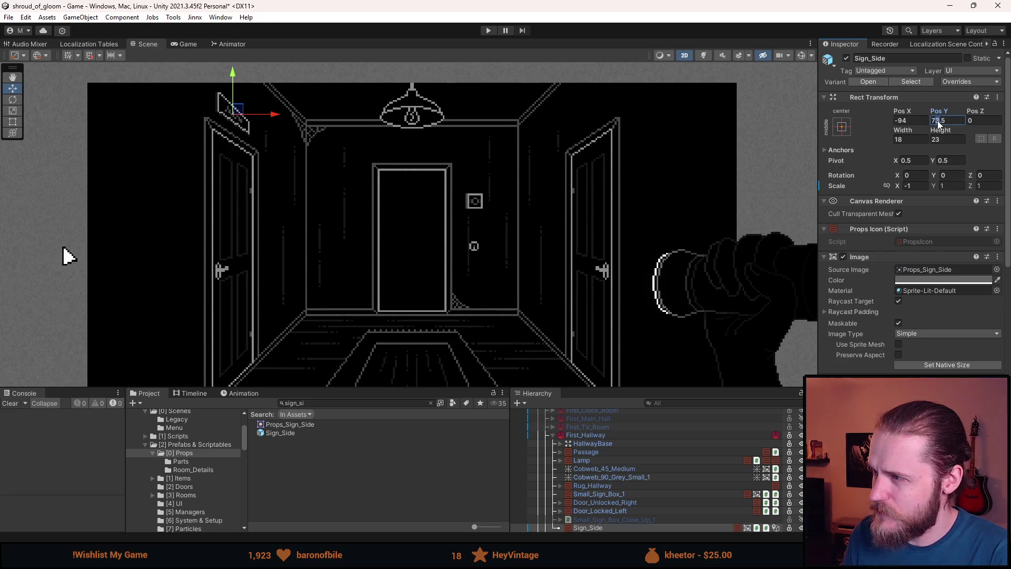
{"action": "type", "text": "72"}
{"action": "scroll", "coordinate": [140, 221], "scroll_direction": "down", "scroll_amount": 4}
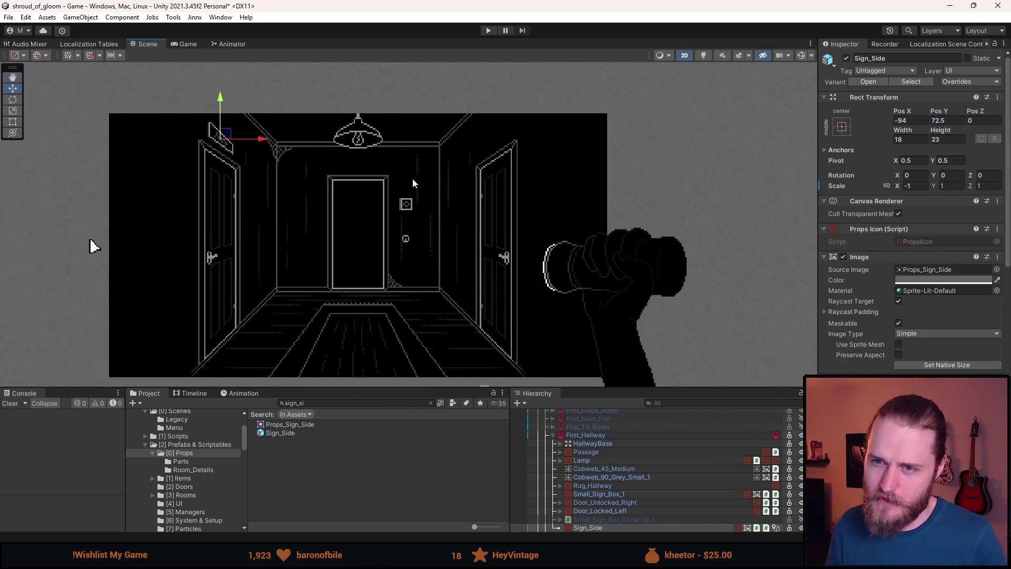
{"action": "scroll", "coordinate": [926, 295], "scroll_direction": "down", "scroll_amount": 10}
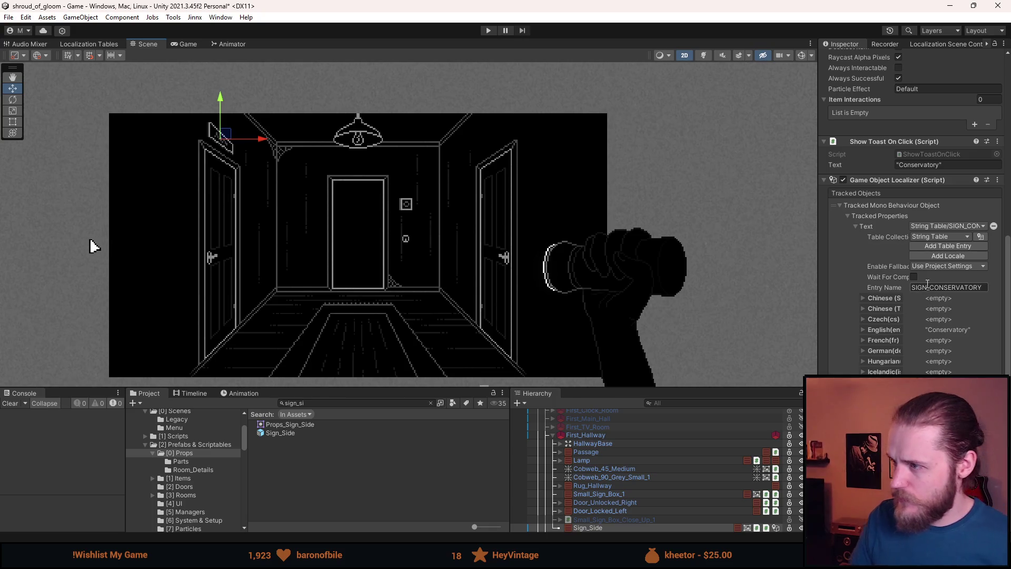
- Add a new localization table entry named SIGN_STORAGE for the sign
{"action": "left_click", "coordinate": [962, 246]}
{"action": "left_click", "coordinate": [948, 287]}
{"action": "type", "text": "SIGN_STORAGE"}
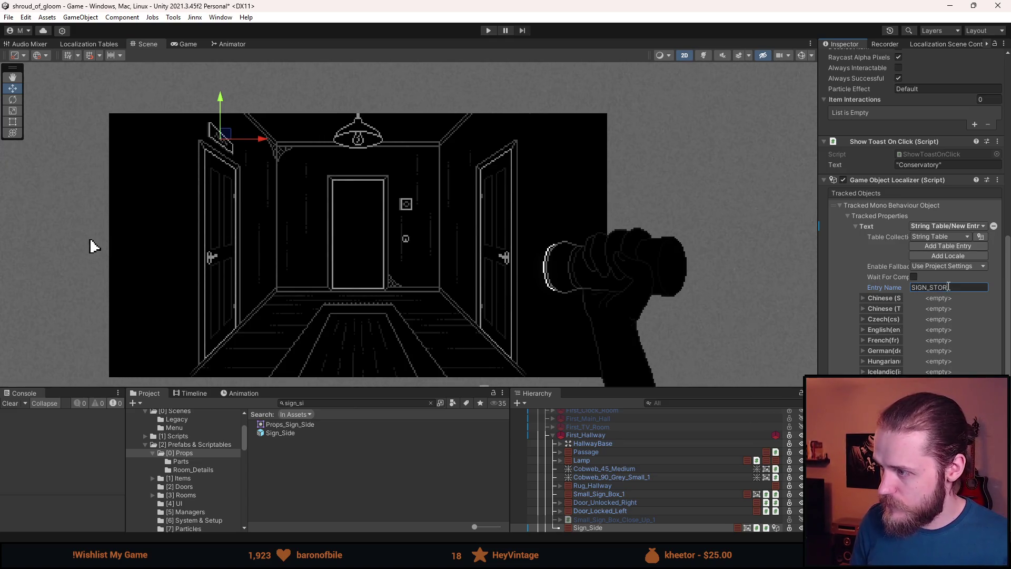
- Set the English(en) text to "Storage", save the scene, and collapse First_Hallway
{"action": "left_click", "coordinate": [882, 329]}
{"action": "left_click", "coordinate": [921, 352]}
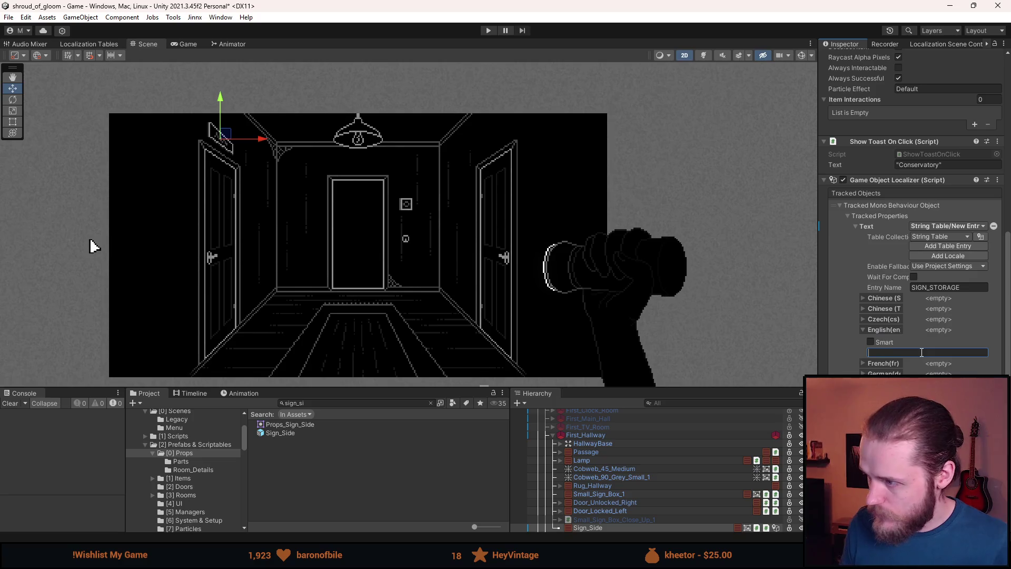
{"action": "type", "text": "\""}
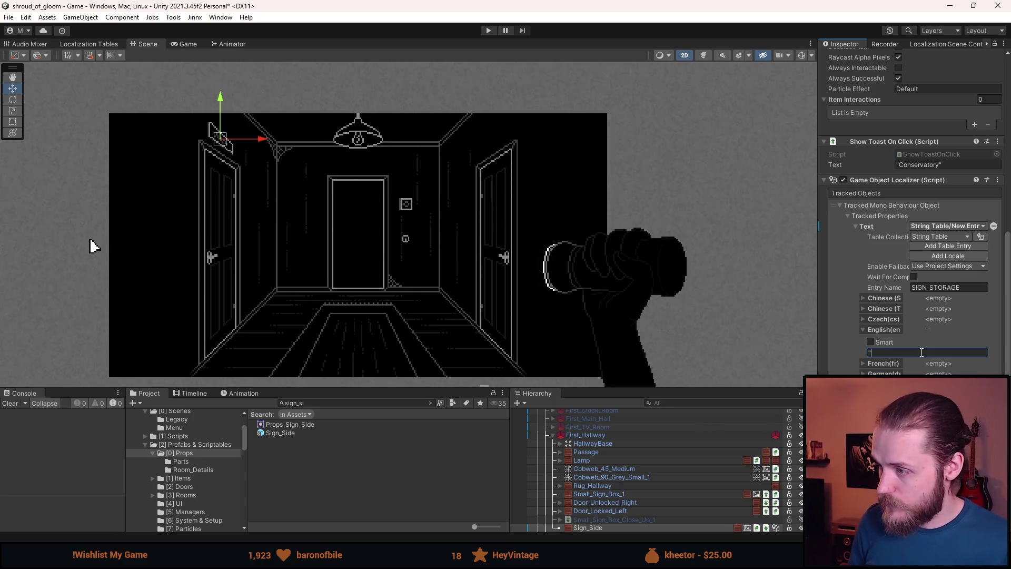
{"action": "type", "text": "Storage\""}
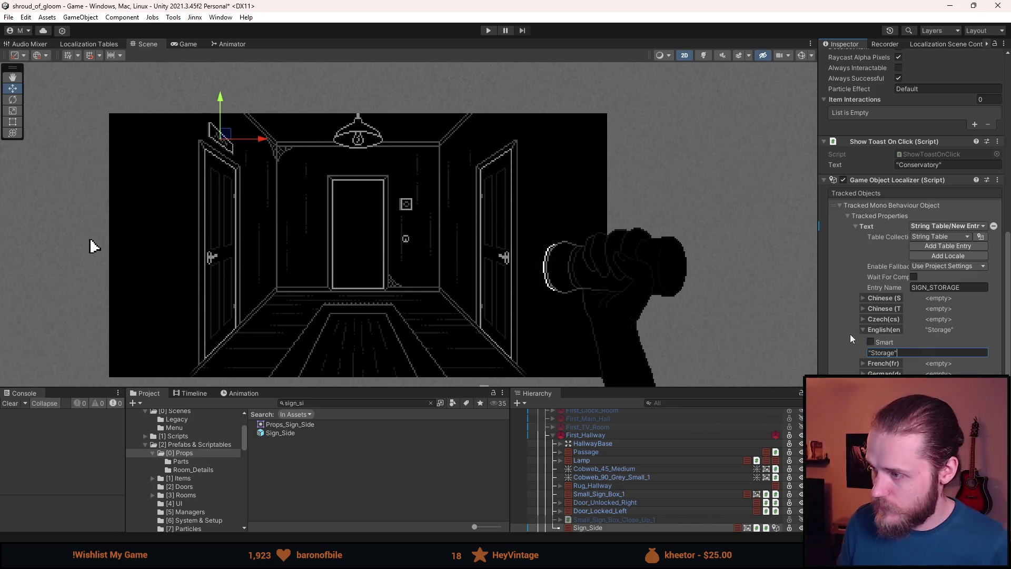
{"action": "key", "text": "ctrl+s"}
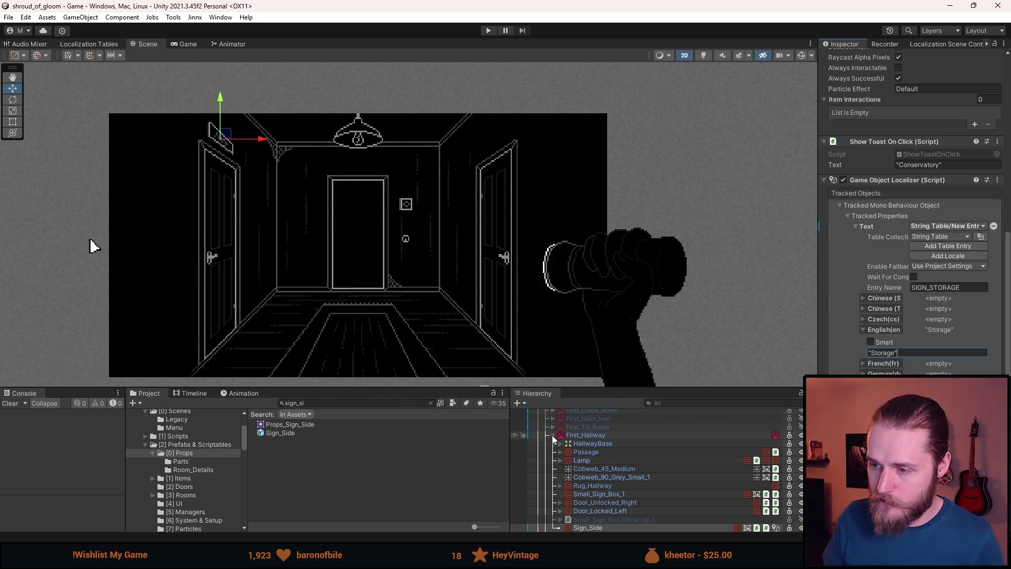
{"action": "left_click", "coordinate": [551, 435]}
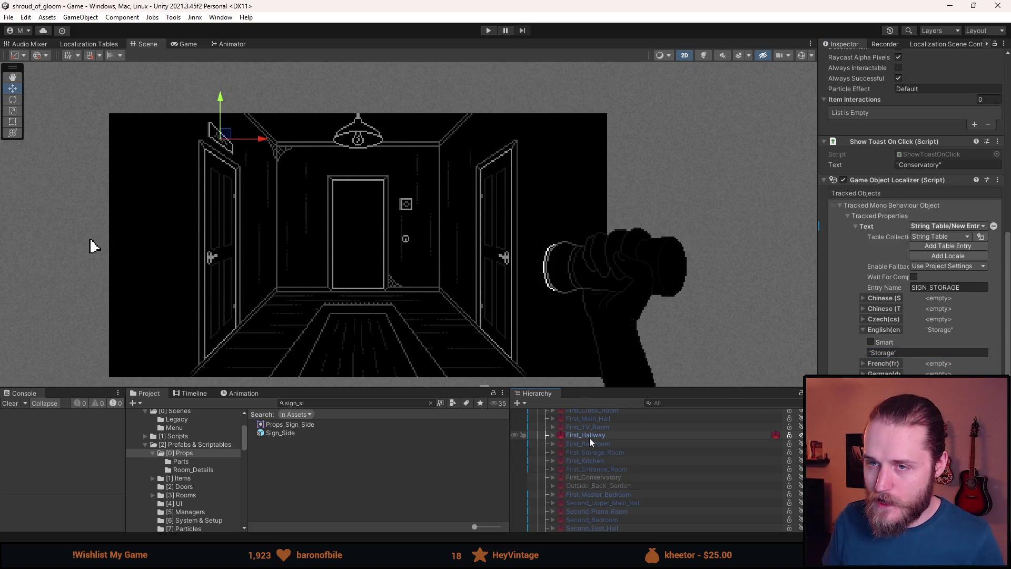
- Enter Play mode to test the hallway with the new sign
{"action": "left_click", "coordinate": [484, 31]}
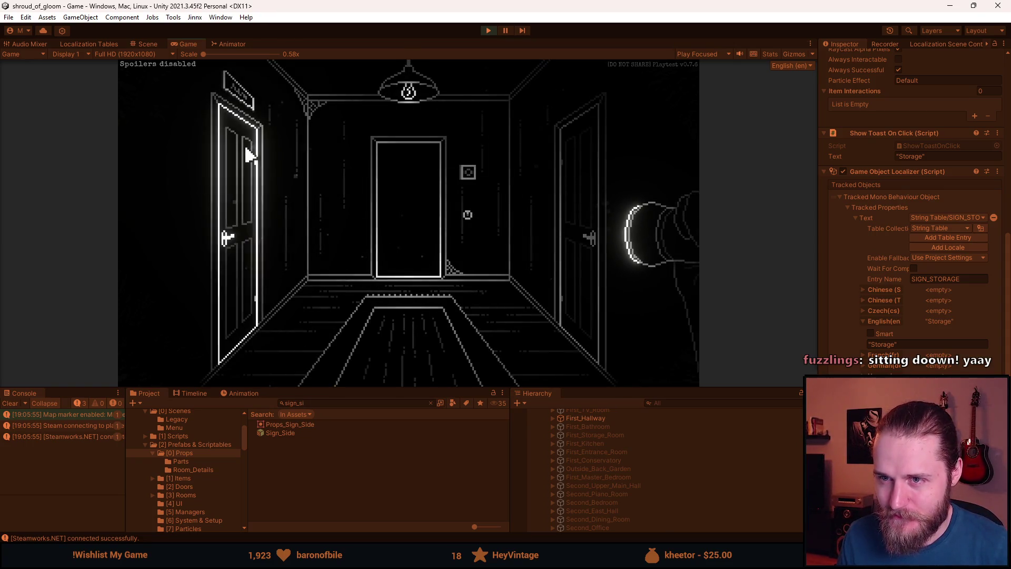
- Click the hallway sign repeatedly to check it shows the Storage message
{"action": "left_click", "coordinate": [244, 106]}
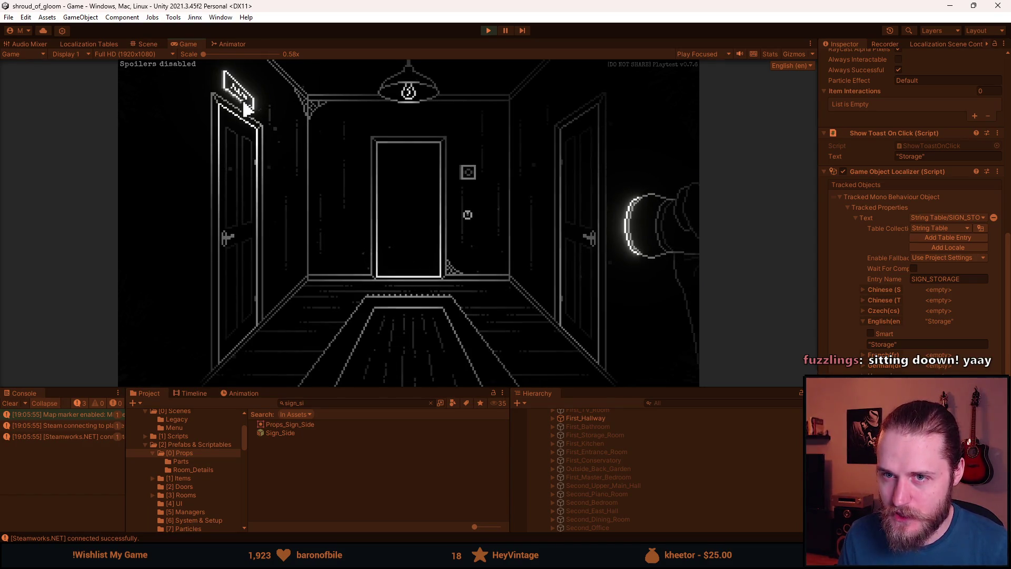
{"action": "left_click", "coordinate": [245, 105]}
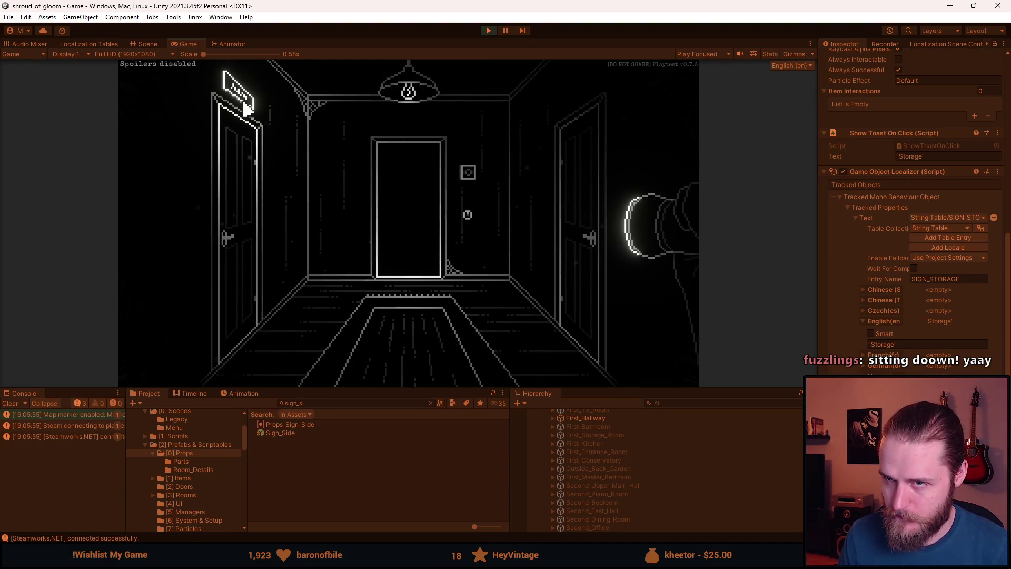
{"action": "left_click", "coordinate": [245, 108]}
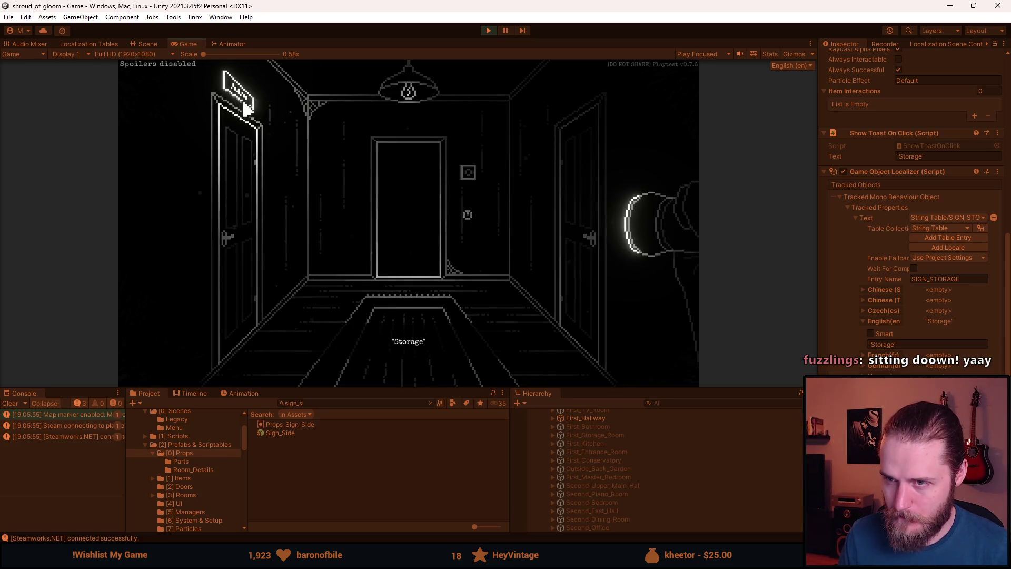
{"action": "left_click", "coordinate": [245, 107]}
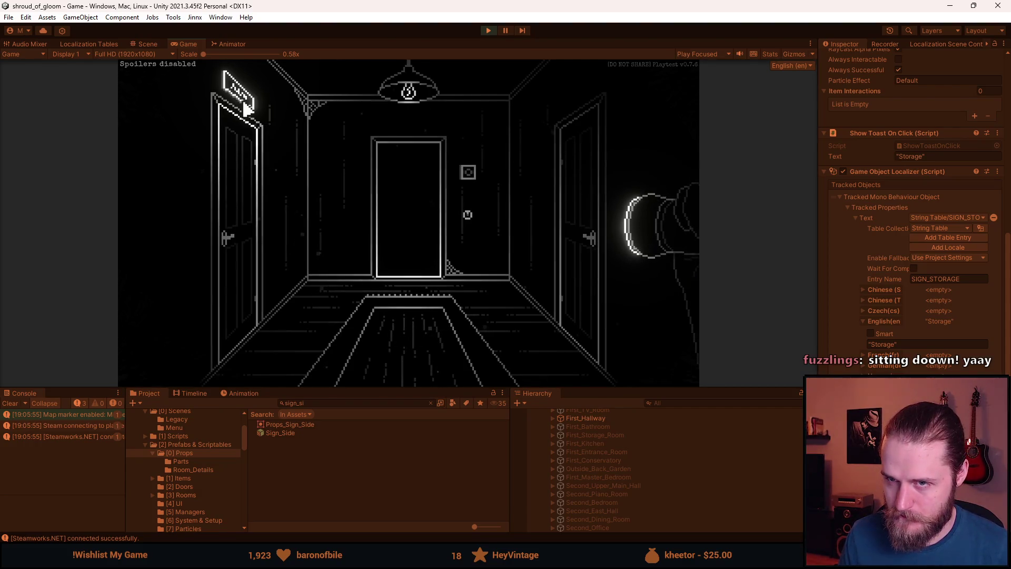
{"action": "left_click", "coordinate": [245, 107]}
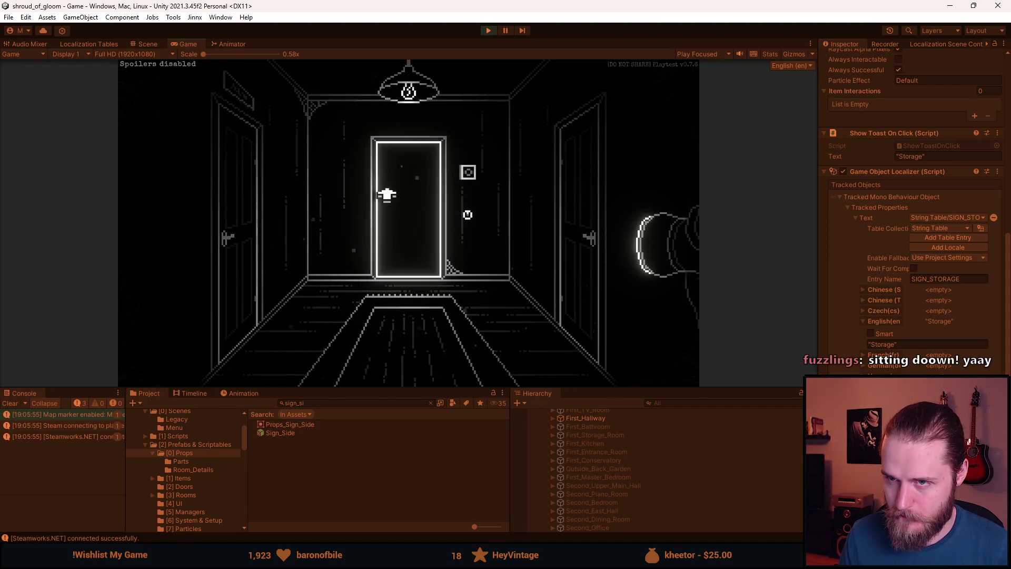
- Walk through doors to other rooms and back, recheck the sign, then stop Play mode
{"action": "left_click", "coordinate": [387, 194]}
{"action": "left_click", "coordinate": [427, 127]}
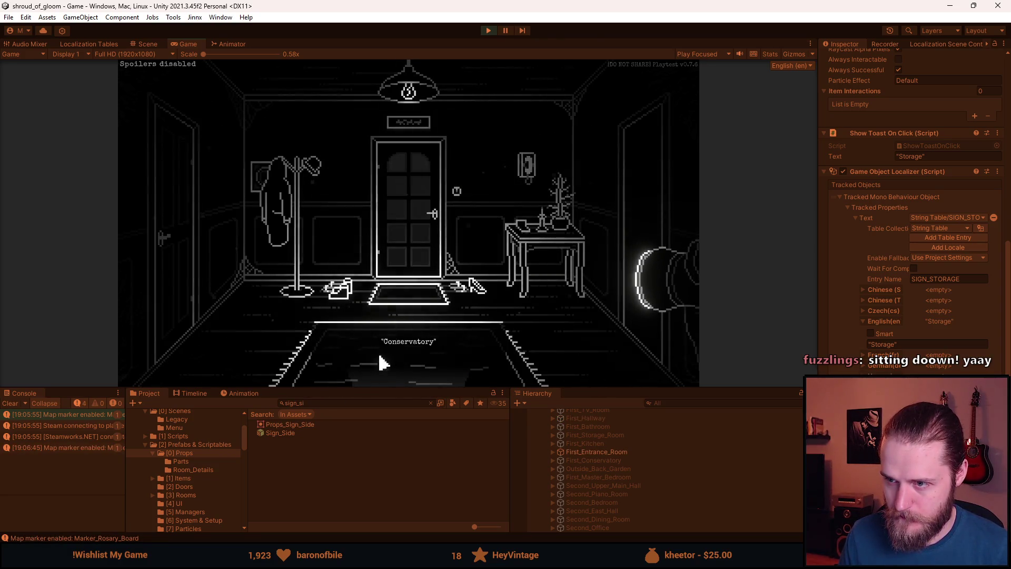
{"action": "left_click", "coordinate": [394, 185]}
{"action": "left_click", "coordinate": [232, 94]}
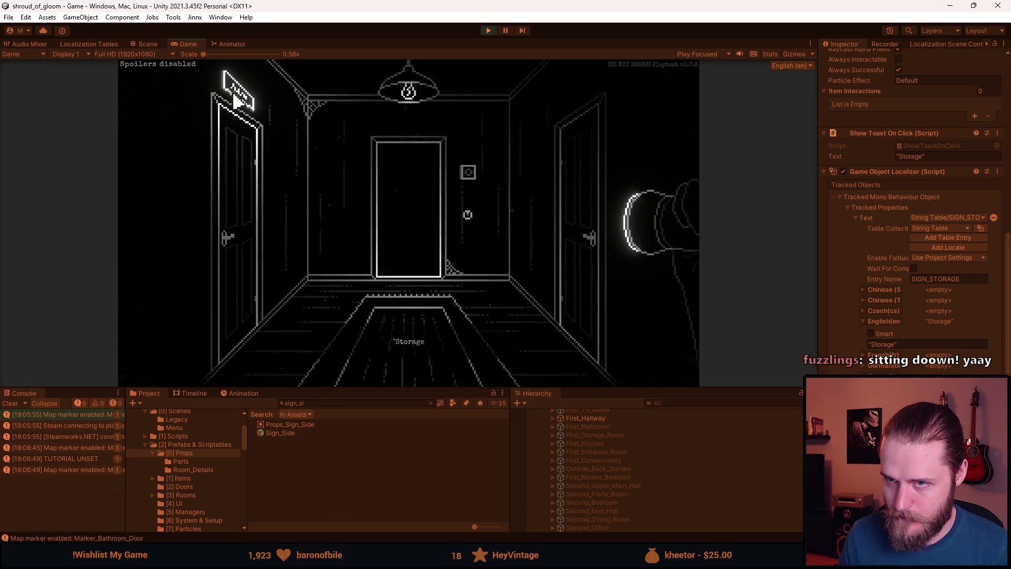
{"action": "left_click", "coordinate": [394, 363]}
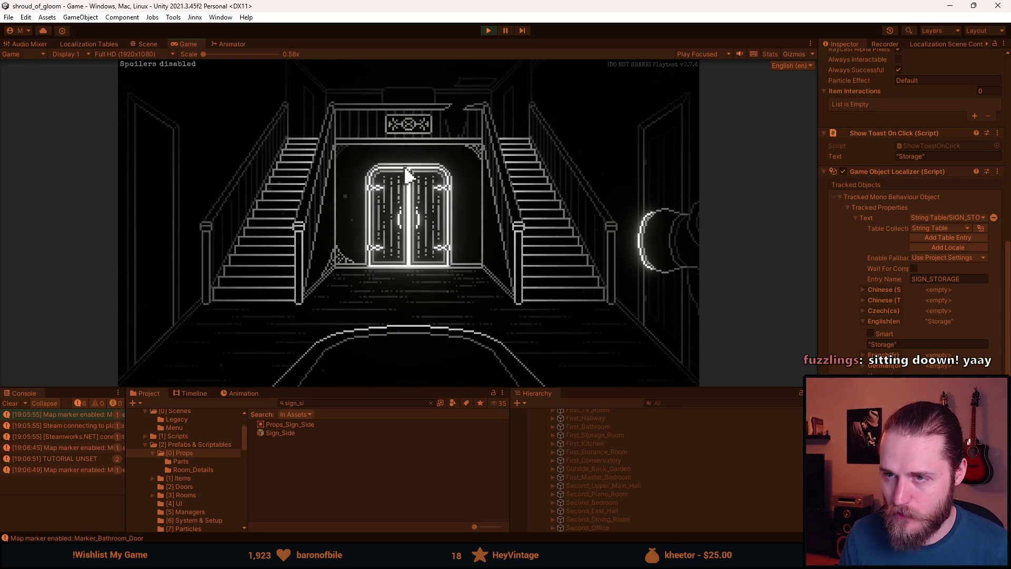
{"action": "key", "text": "alt+Tab"}
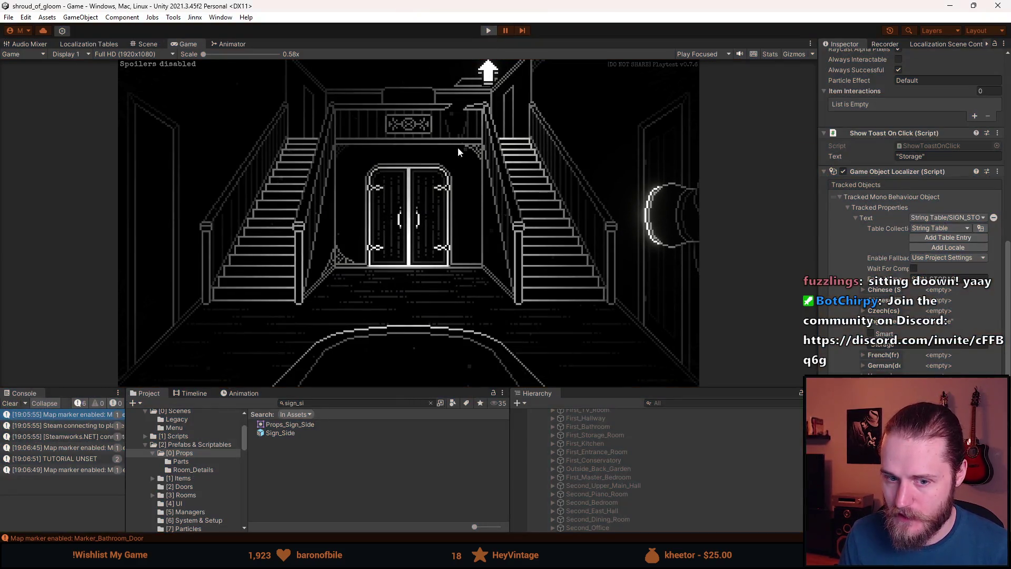
{"action": "key", "text": "ctrl+p"}
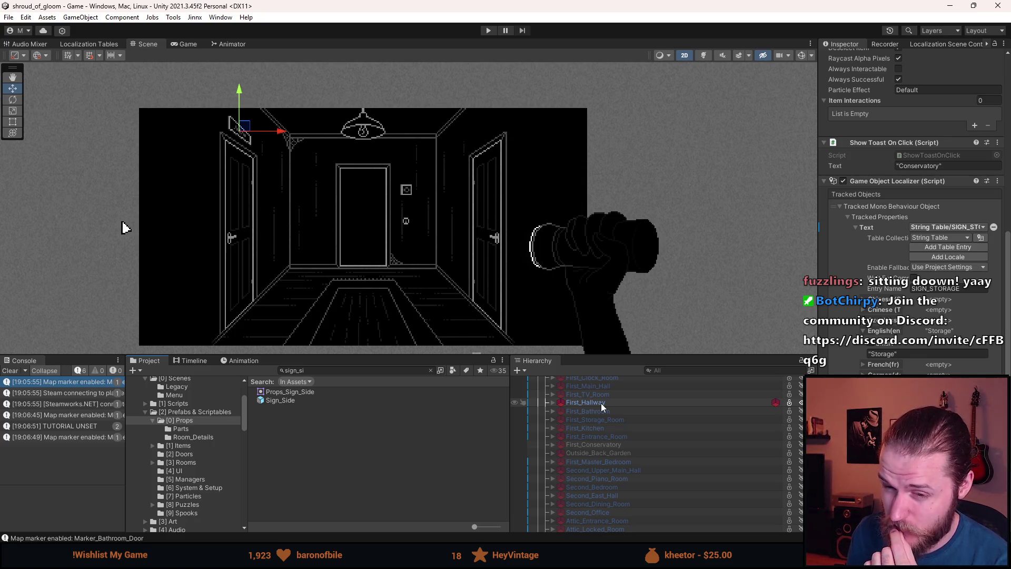
- Clear console and project search, enlarge the bottom panels, and deactivate First_Hallway
{"action": "left_click", "coordinate": [11, 370]}
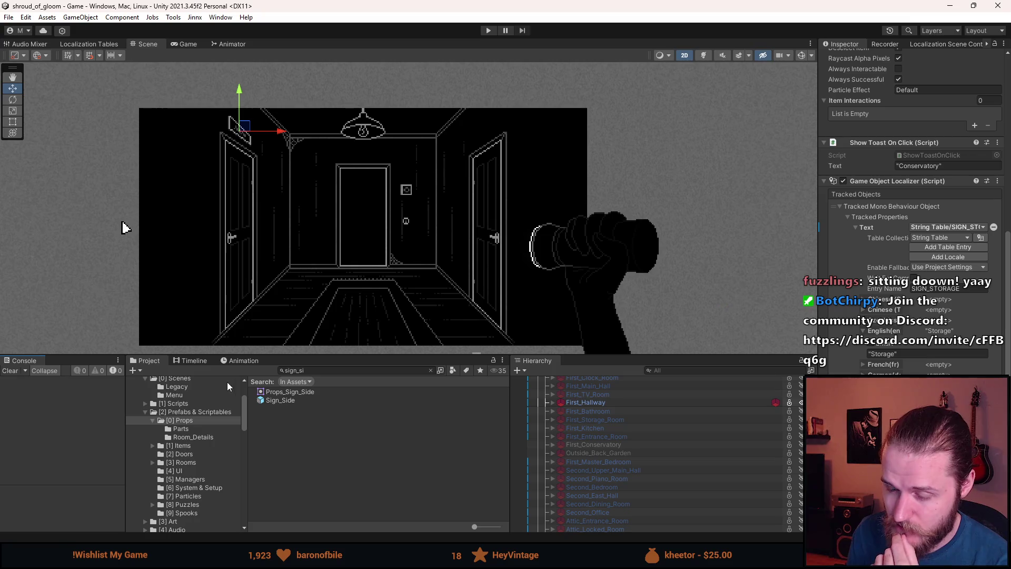
{"action": "left_click", "coordinate": [430, 371]}
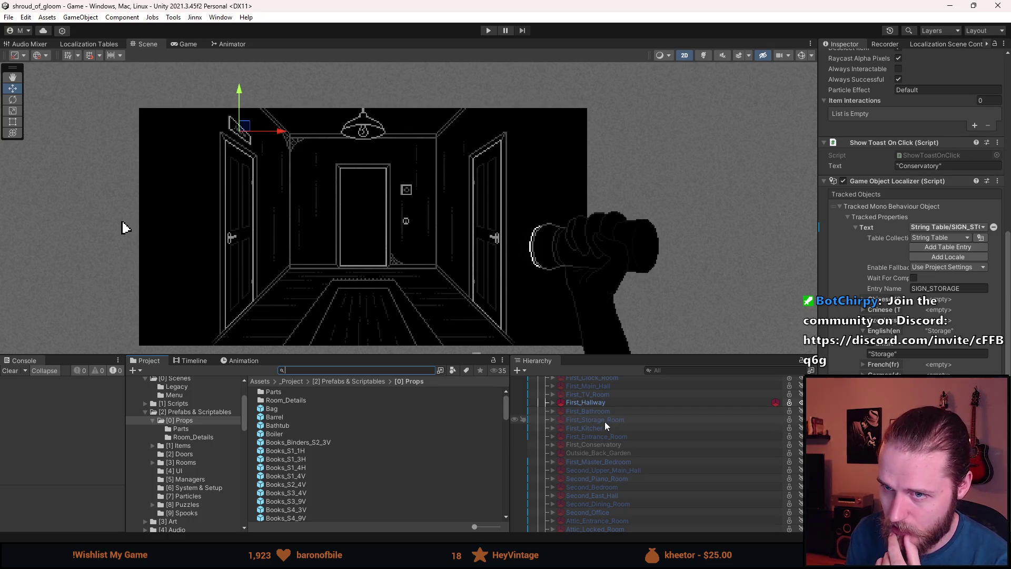
{"action": "left_click_drag", "start_coordinate": [414, 356], "coordinate": [414, 410]}
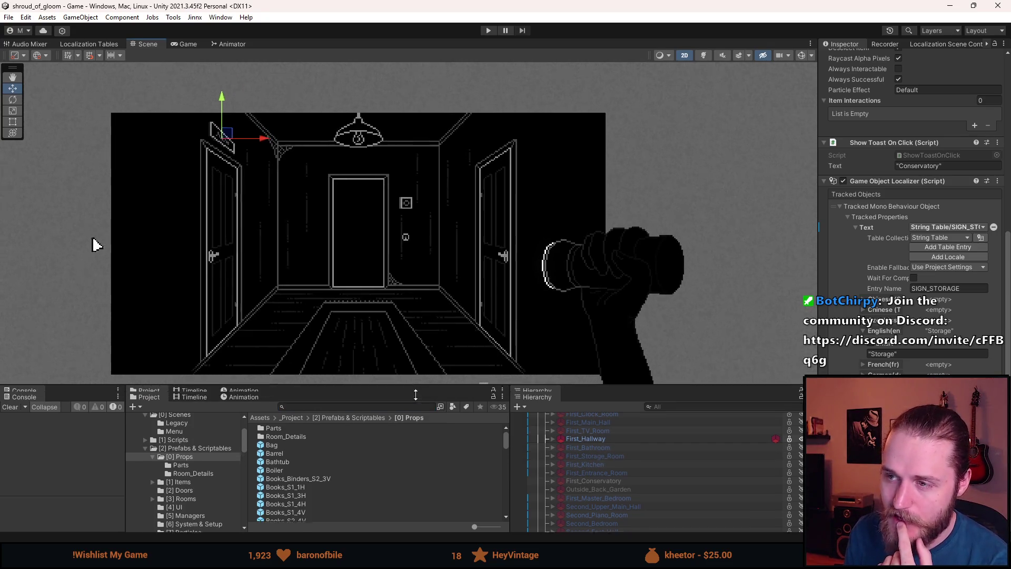
{"action": "left_click_drag", "start_coordinate": [372, 298], "coordinate": [384, 261]}
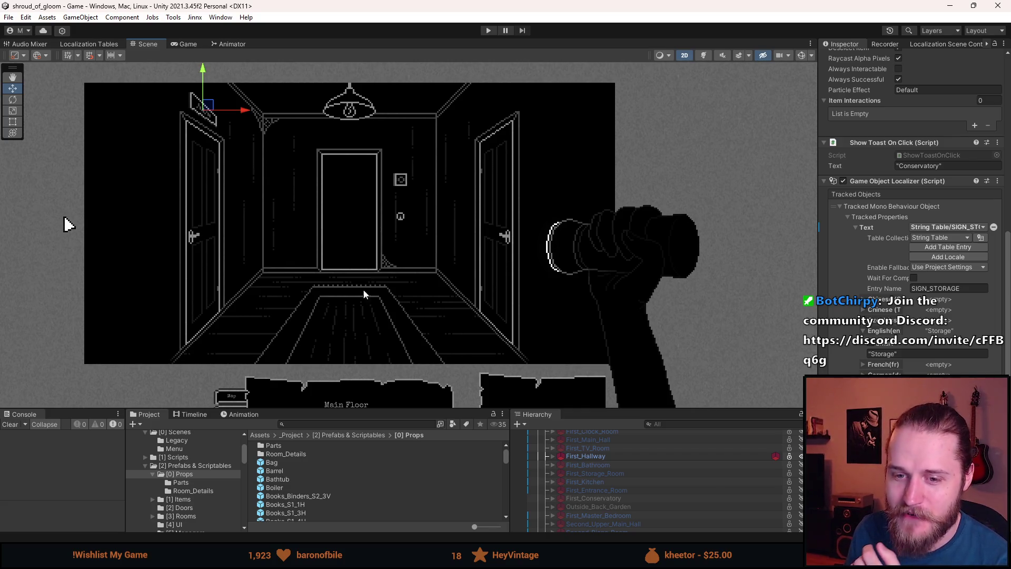
{"action": "left_click_drag", "start_coordinate": [386, 408], "coordinate": [381, 338]}
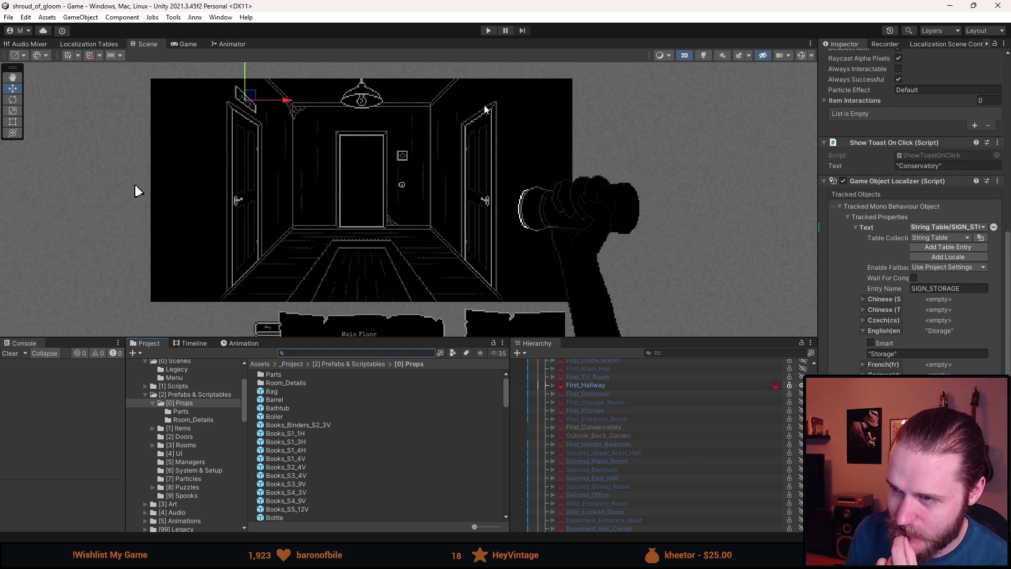
{"action": "key", "text": "alt+shift+a"}
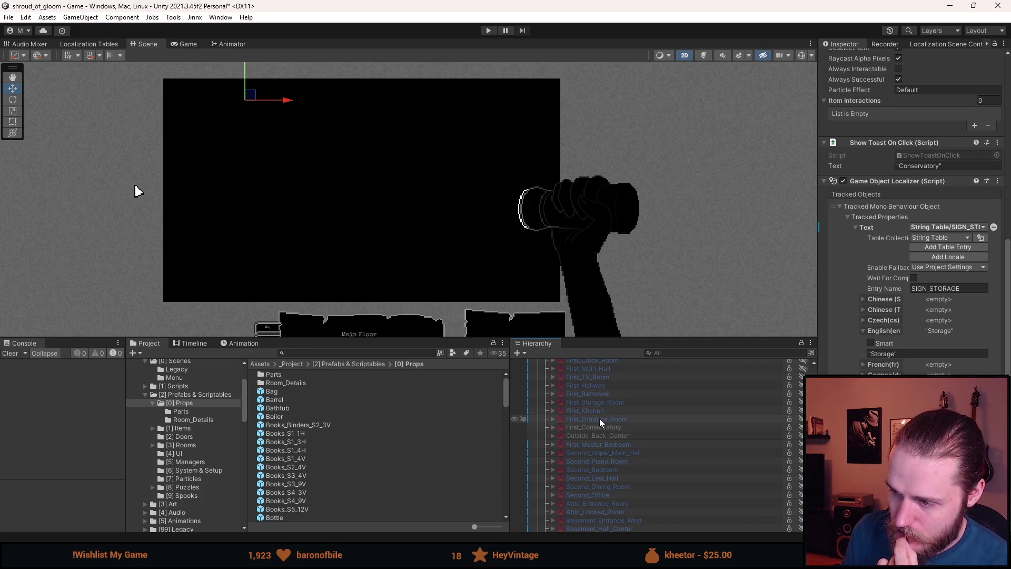
- Preview First_Entrance_Room, Second_Upper_Main_Hall and Second_Piano_Room, toggling each on and off
{"action": "key", "text": "alt+shift+a"}
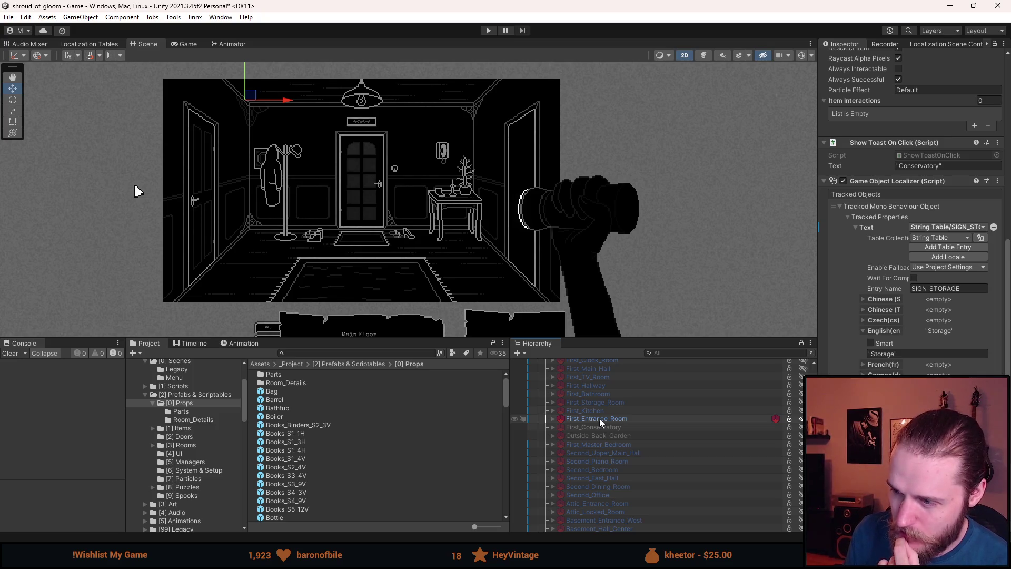
{"action": "key", "text": "alt+shift+a"}
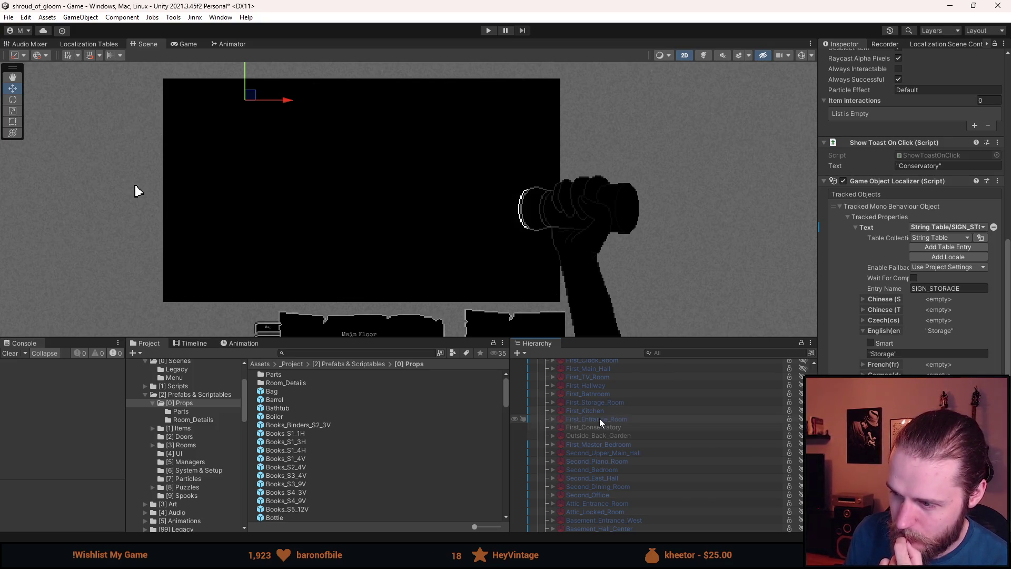
{"action": "scroll", "coordinate": [599, 418], "scroll_direction": "down", "scroll_amount": 3}
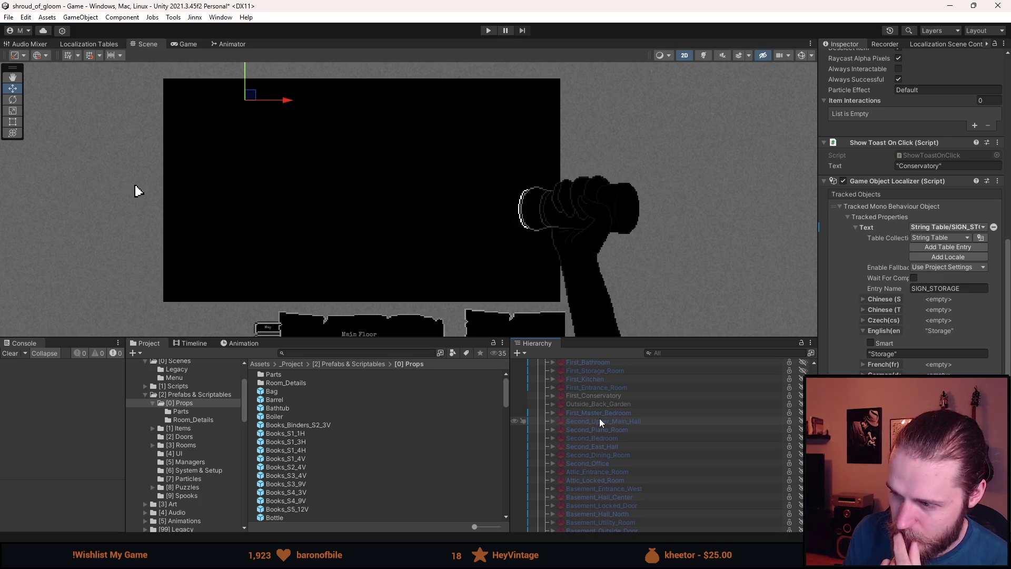
{"action": "key", "text": "alt+shift+a"}
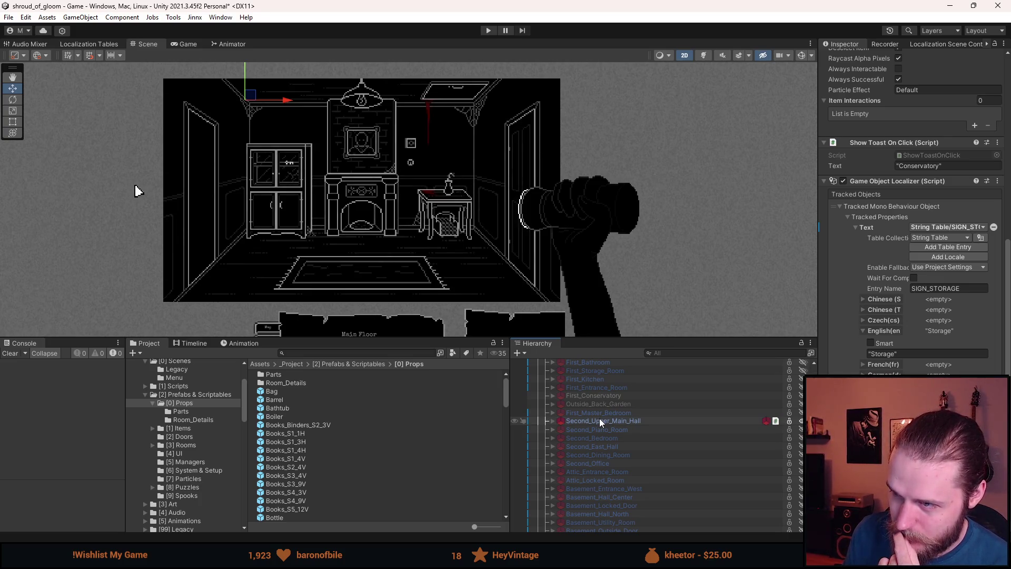
{"action": "key", "text": "alt+shift+a"}
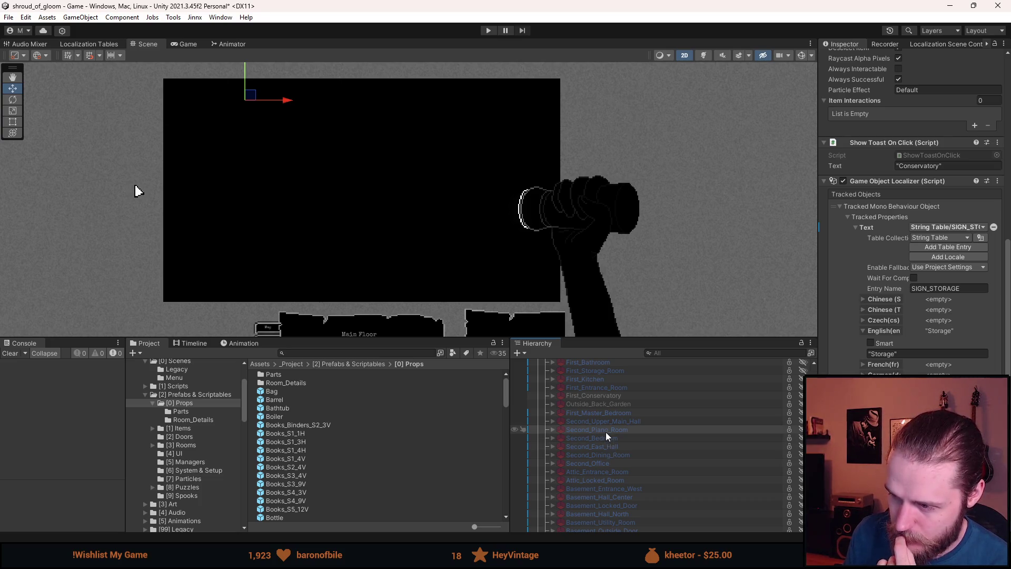
{"action": "key", "text": "alt+shift+a"}
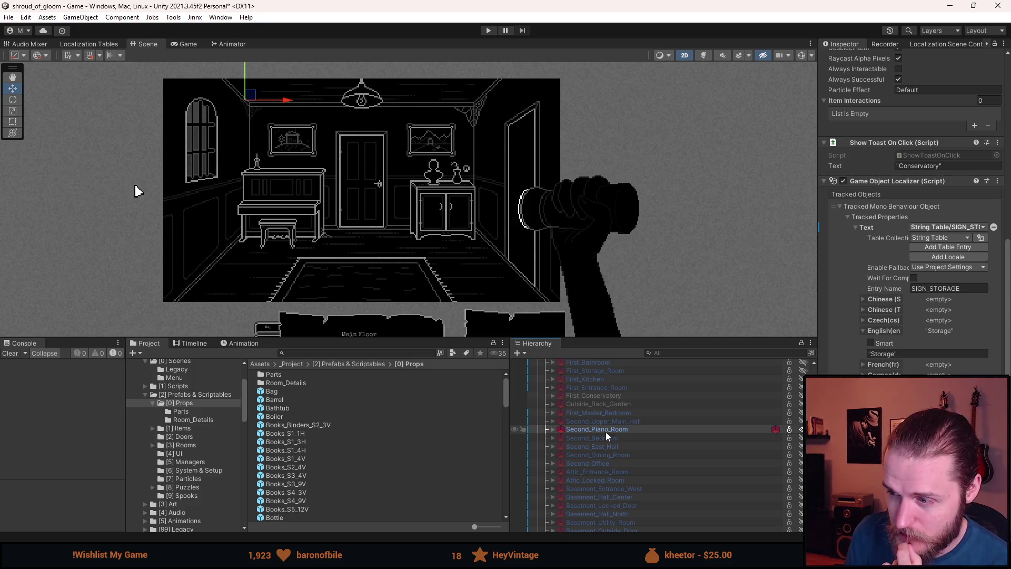
- Hide the piano room, preview Second_Dining_Room, then activate Basement_Hall_Center
{"action": "left_click", "coordinate": [608, 449]}
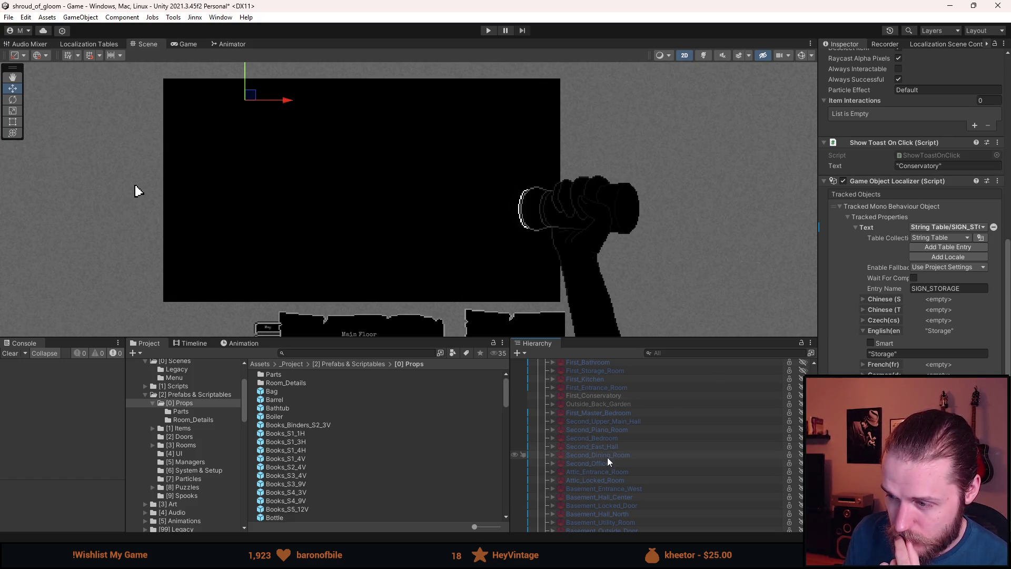
{"action": "left_click", "coordinate": [607, 456]}
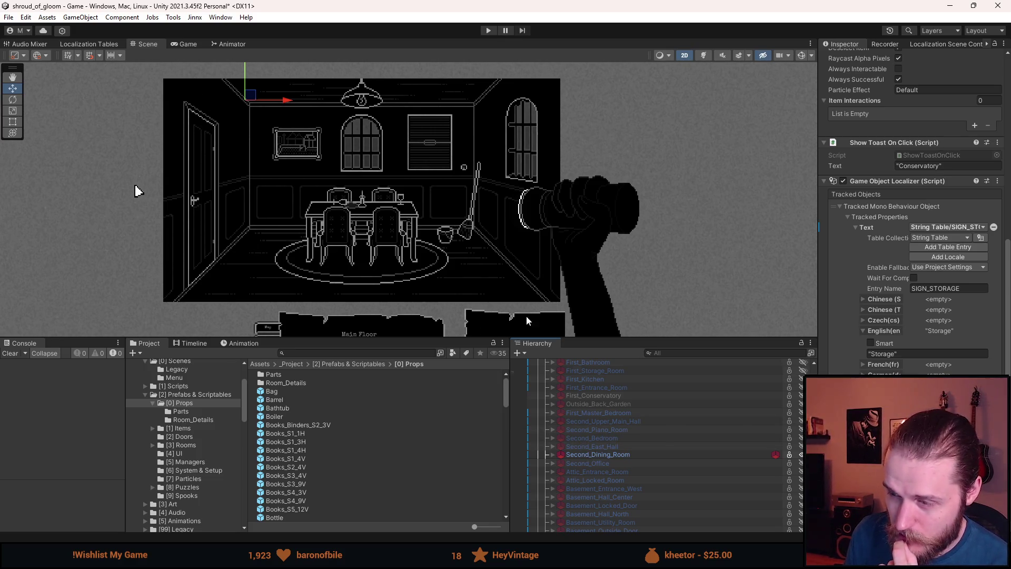
{"action": "left_click", "coordinate": [612, 456]}
{"action": "scroll", "coordinate": [614, 479], "scroll_direction": "down", "scroll_amount": 3}
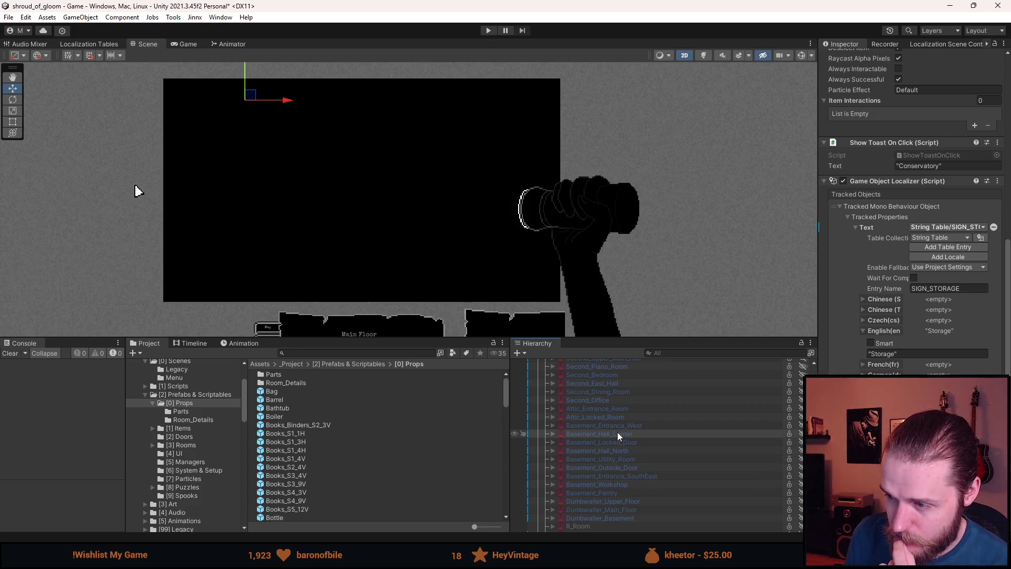
{"action": "key", "text": "alt+shift+a"}
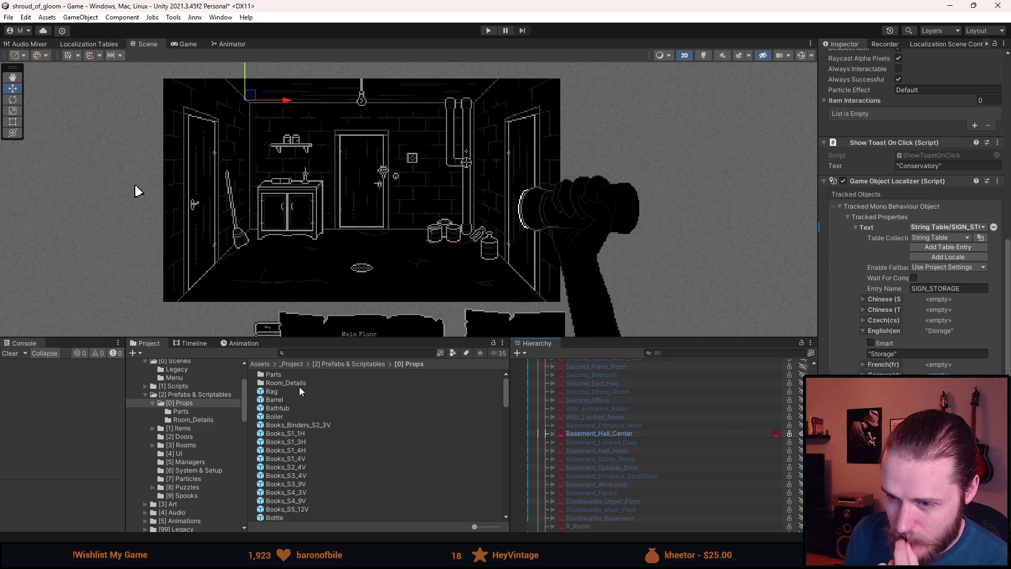
- Search for 'sign_side' and drag the Sign_Side prefab into Basement_Hall_Center
{"action": "left_click", "coordinate": [348, 353]}
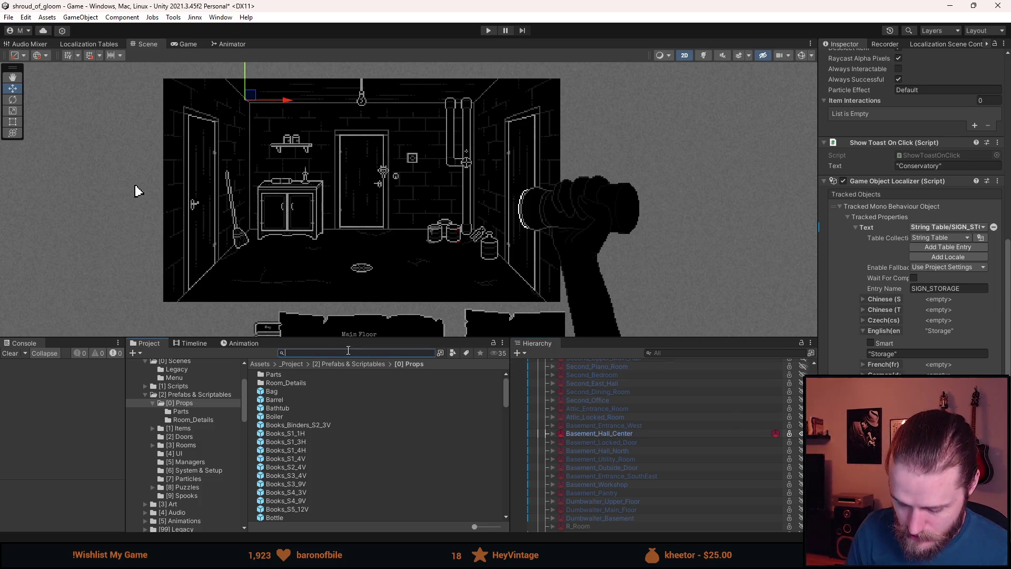
{"action": "type", "text": "sign_side"}
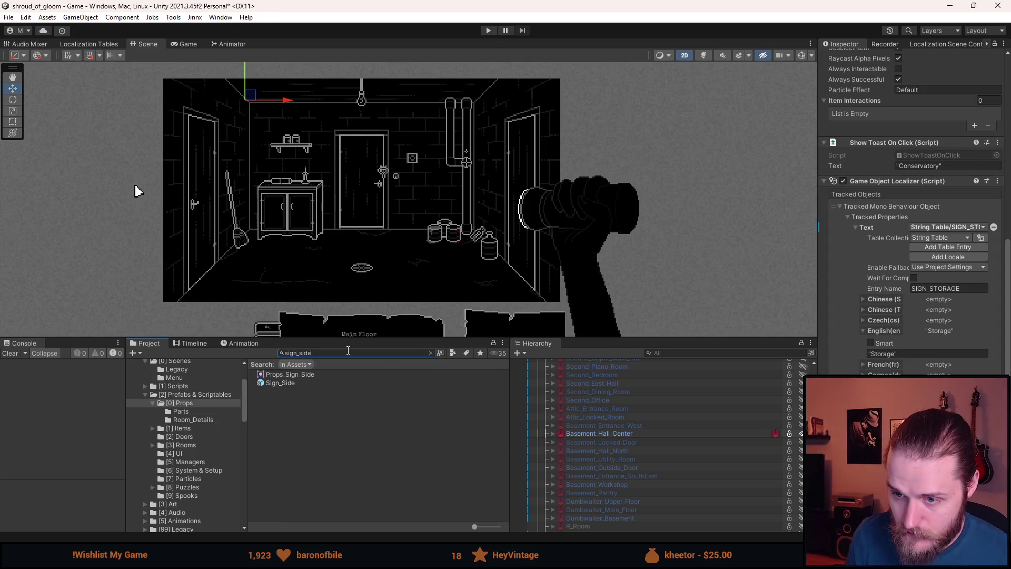
{"action": "mouse_move", "coordinate": [279, 382]}
{"action": "left_mouse_down"}
{"action": "mouse_move", "coordinate": [579, 453]}
{"action": "mouse_move", "coordinate": [634, 440]}
{"action": "mouse_move", "coordinate": [614, 434]}
{"action": "left_mouse_up"}
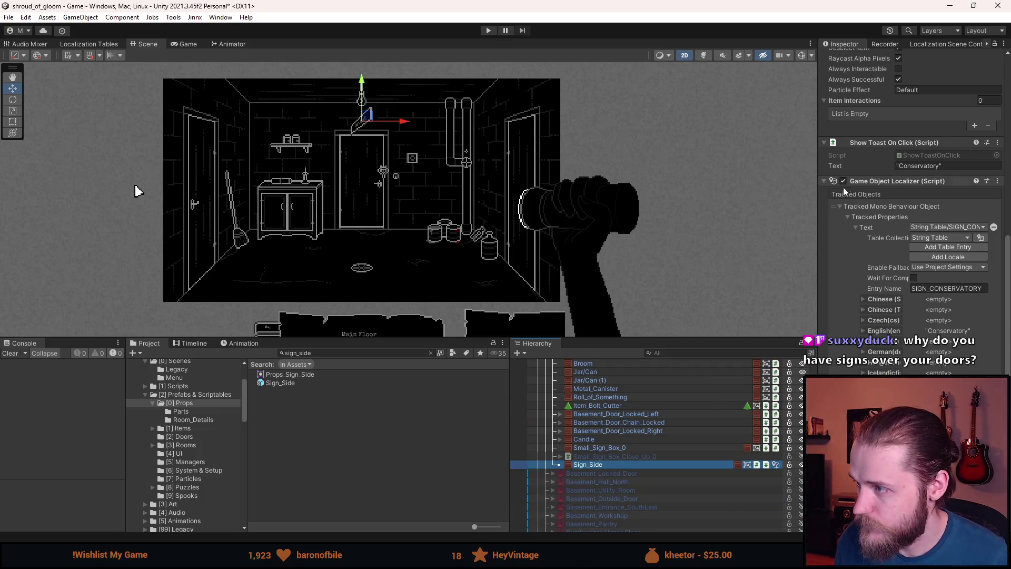
- Position the sign above the room's right-hand door, then deselect it
{"action": "scroll", "coordinate": [370, 94], "scroll_direction": "up", "scroll_amount": 5}
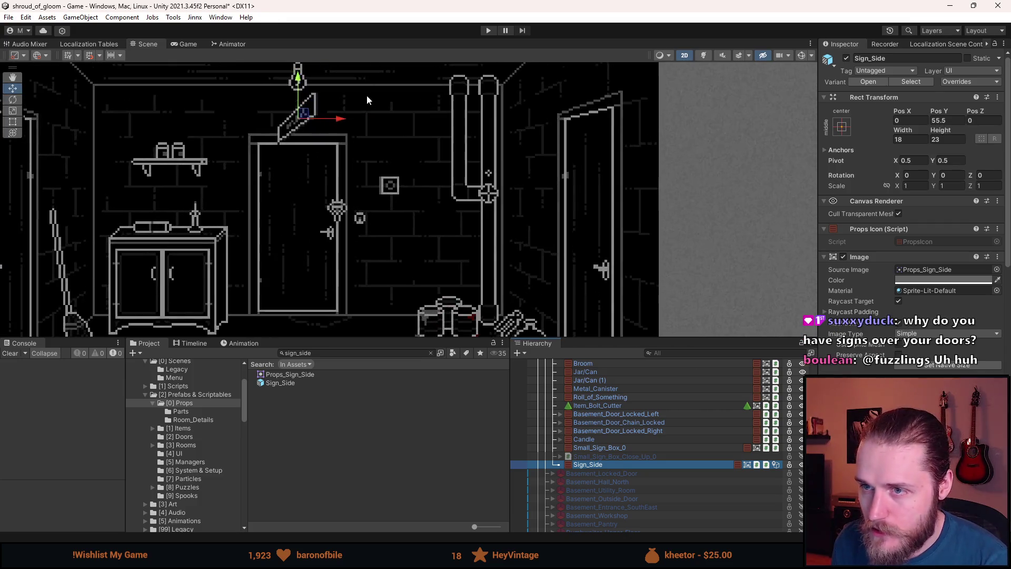
{"action": "left_click_drag", "start_coordinate": [319, 127], "coordinate": [711, 127]}
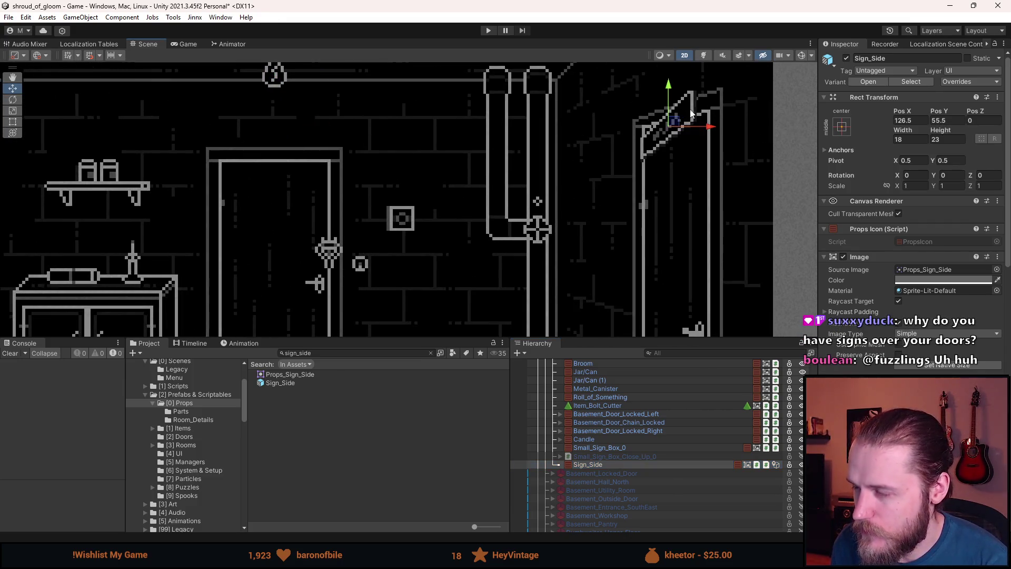
{"action": "scroll", "coordinate": [561, 168], "scroll_direction": "up", "scroll_amount": 4}
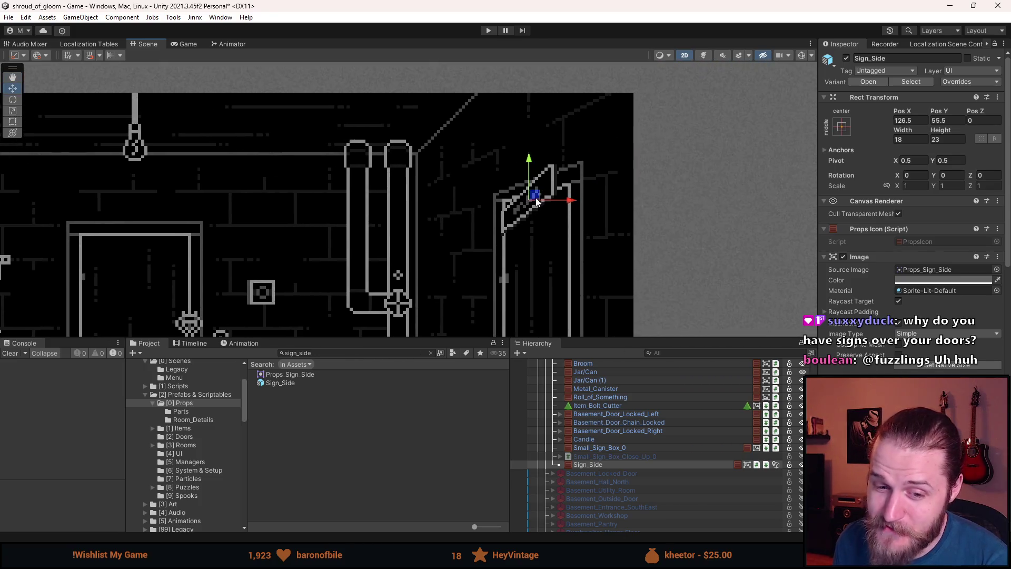
{"action": "left_click_drag", "start_coordinate": [519, 187], "coordinate": [519, 95]}
{"action": "scroll", "coordinate": [526, 182], "scroll_direction": "down", "scroll_amount": 6}
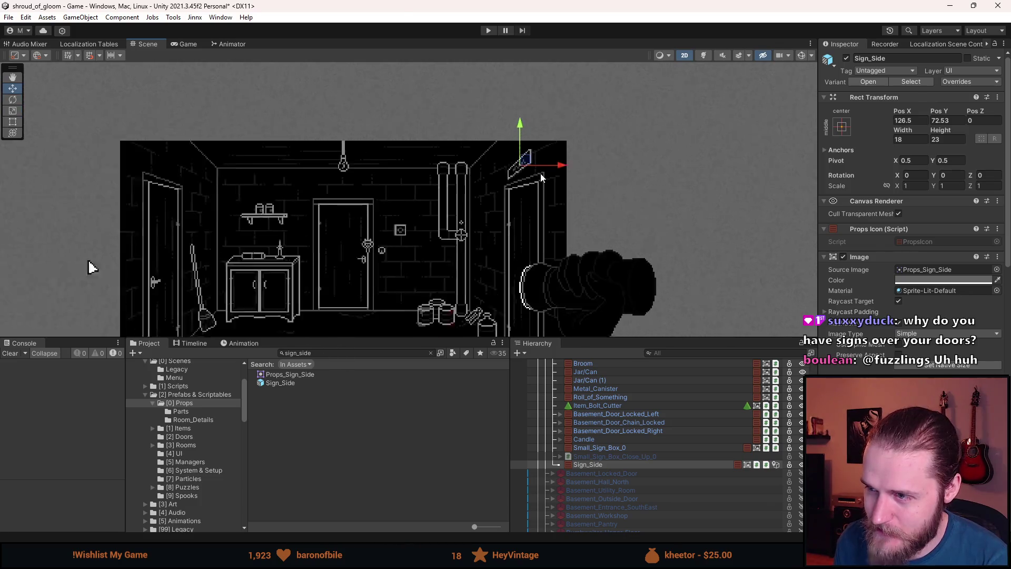
{"action": "scroll", "coordinate": [538, 190], "scroll_direction": "up", "scroll_amount": 2}
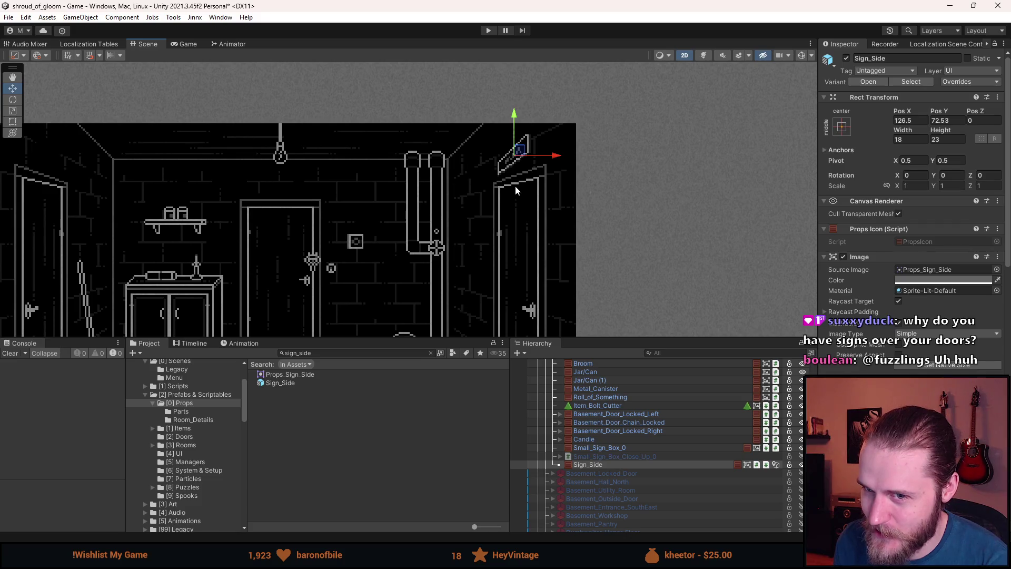
{"action": "scroll", "coordinate": [492, 186], "scroll_direction": "up", "scroll_amount": 2}
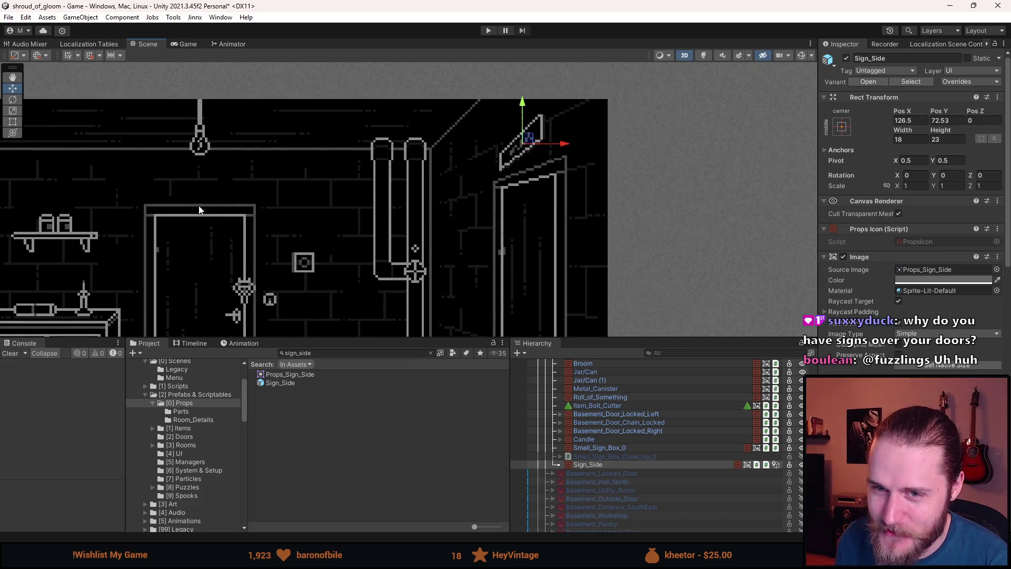
{"action": "scroll", "coordinate": [400, 169], "scroll_direction": "left", "scroll_amount": 5}
{"action": "scroll", "coordinate": [315, 175], "scroll_direction": "up", "scroll_amount": 2}
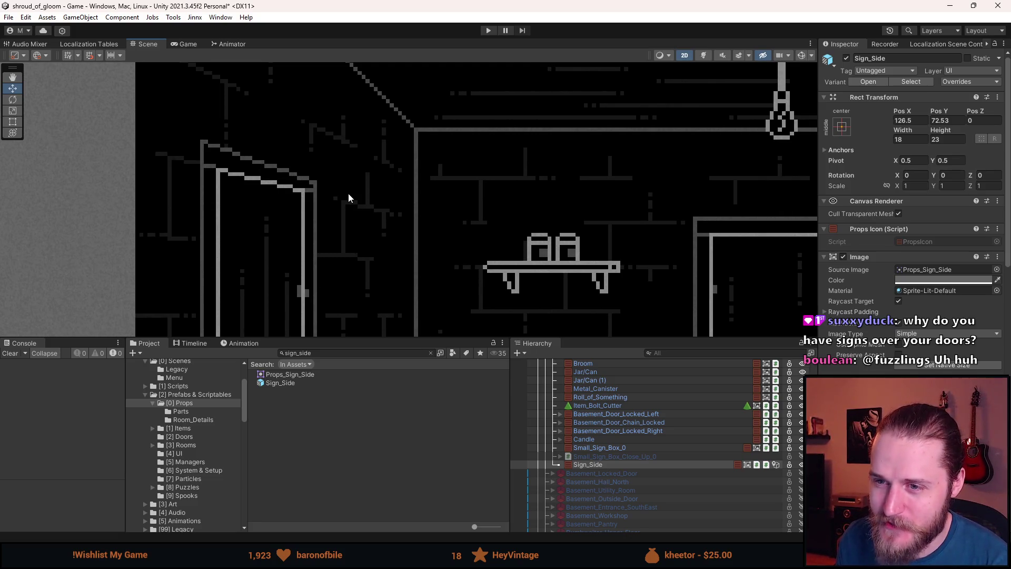
{"action": "scroll", "coordinate": [349, 198], "scroll_direction": "down", "scroll_amount": 1}
{"action": "scroll", "coordinate": [392, 205], "scroll_direction": "up", "scroll_amount": 1}
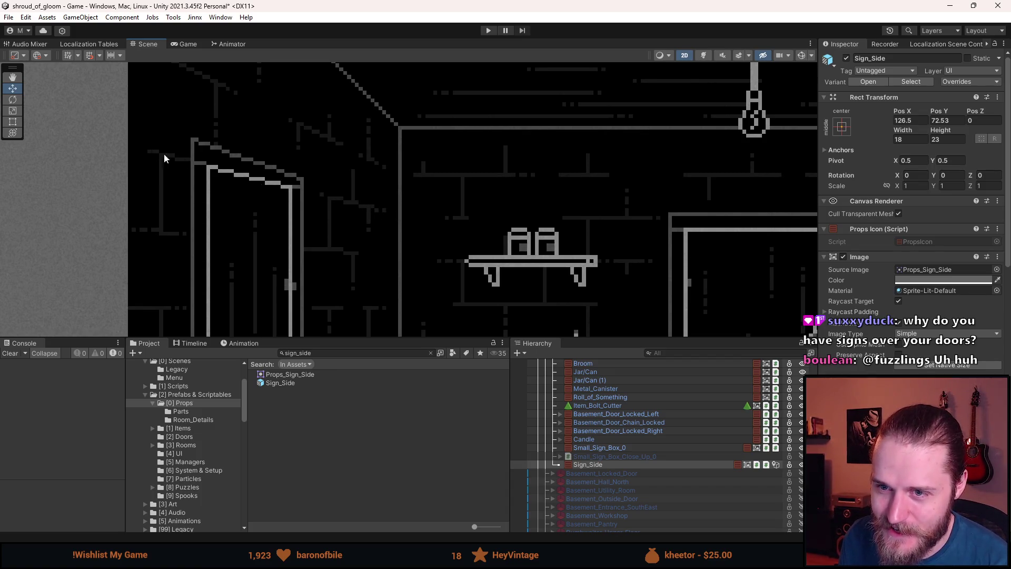
{"action": "scroll", "coordinate": [153, 284], "scroll_direction": "down", "scroll_amount": 5}
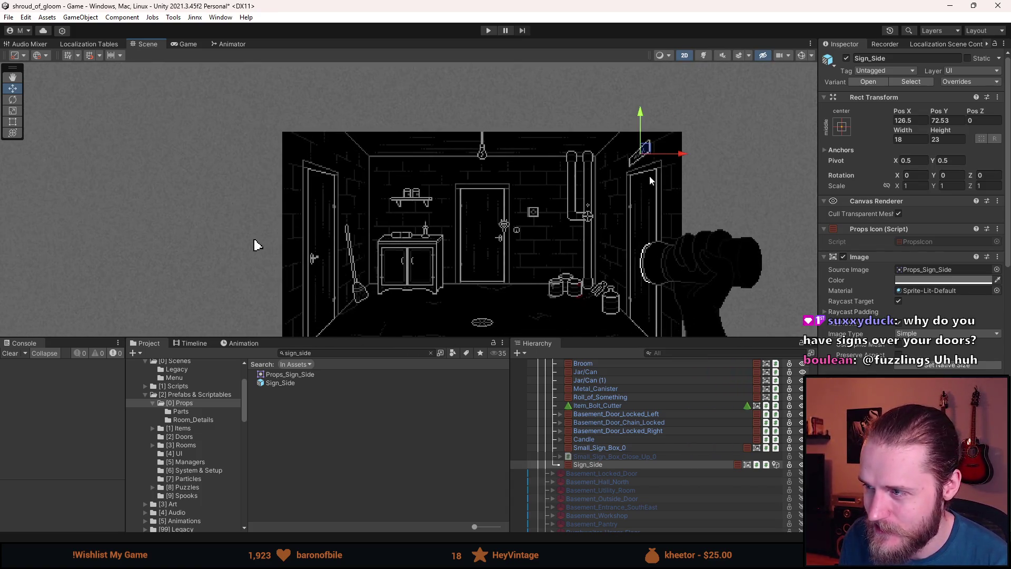
{"action": "scroll", "coordinate": [144, 262], "scroll_direction": "up", "scroll_amount": 1}
{"action": "left_click", "coordinate": [609, 464], "text": "ctrl"}
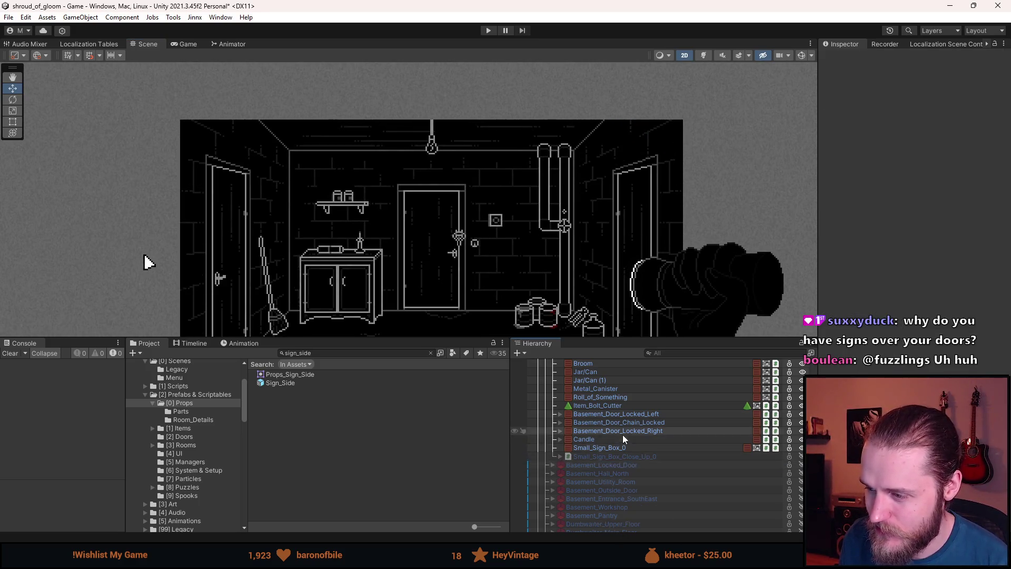
- Deactivate Basement_Hall_Center, briefly preview Basement_Locked_Door, then switch to TestRoom.asep in Aseprite
{"action": "scroll", "coordinate": [606, 429], "scroll_direction": "up", "scroll_amount": 6}
{"action": "left_click", "coordinate": [549, 437]}
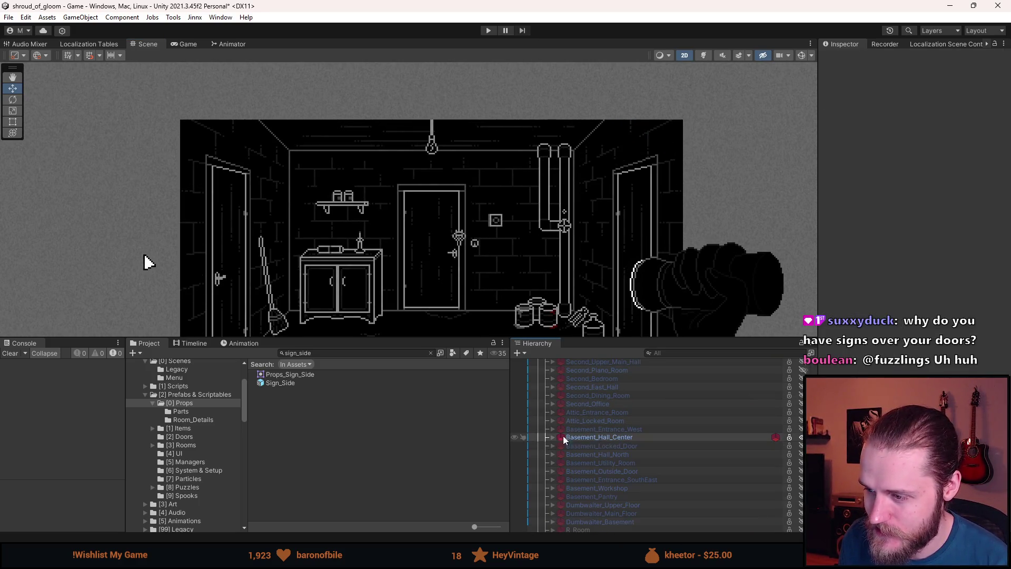
{"action": "left_click", "coordinate": [600, 445]}
{"action": "left_click", "coordinate": [600, 445]}
{"action": "scroll", "coordinate": [626, 469], "scroll_direction": "down", "scroll_amount": 2}
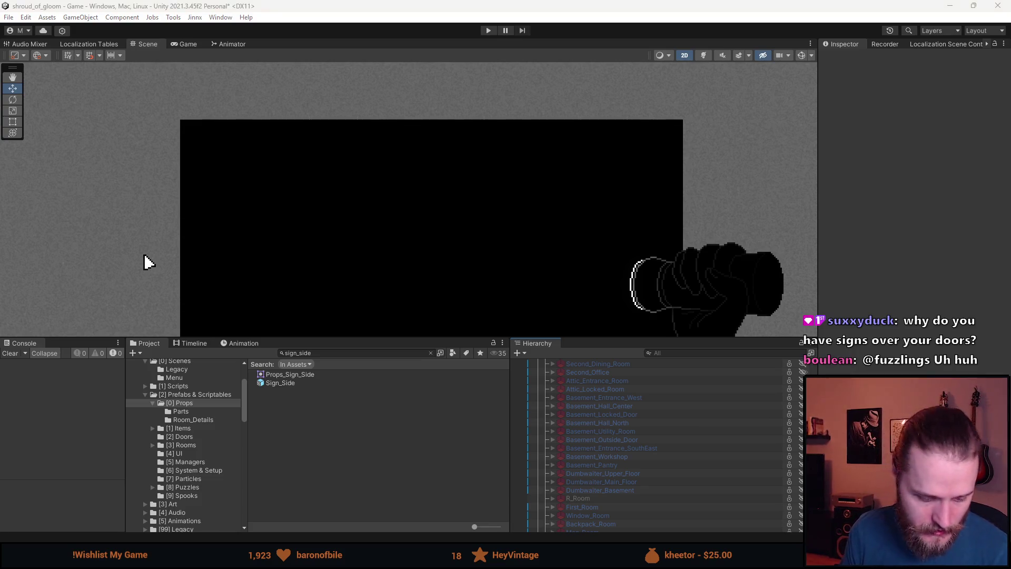
{"action": "key", "text": "alt+Tab"}
{"action": "scroll", "coordinate": [729, 169], "scroll_direction": "up", "scroll_amount": 2}
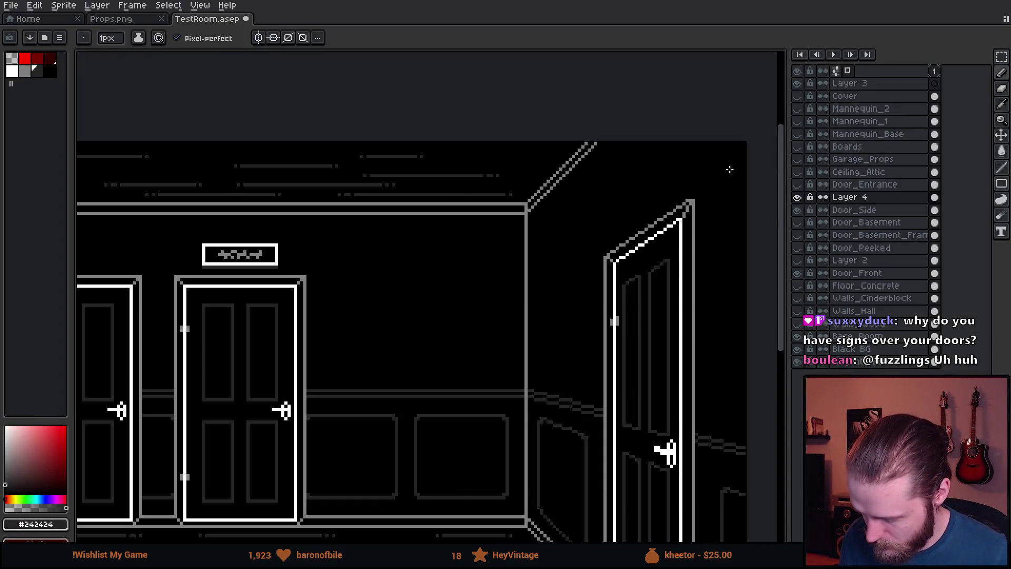
- Hide the Door_Side layer and turn on Walls_Cinderblock after checking the sign and door layers
{"action": "left_click", "coordinate": [798, 198]}
{"action": "left_click", "coordinate": [798, 198]}
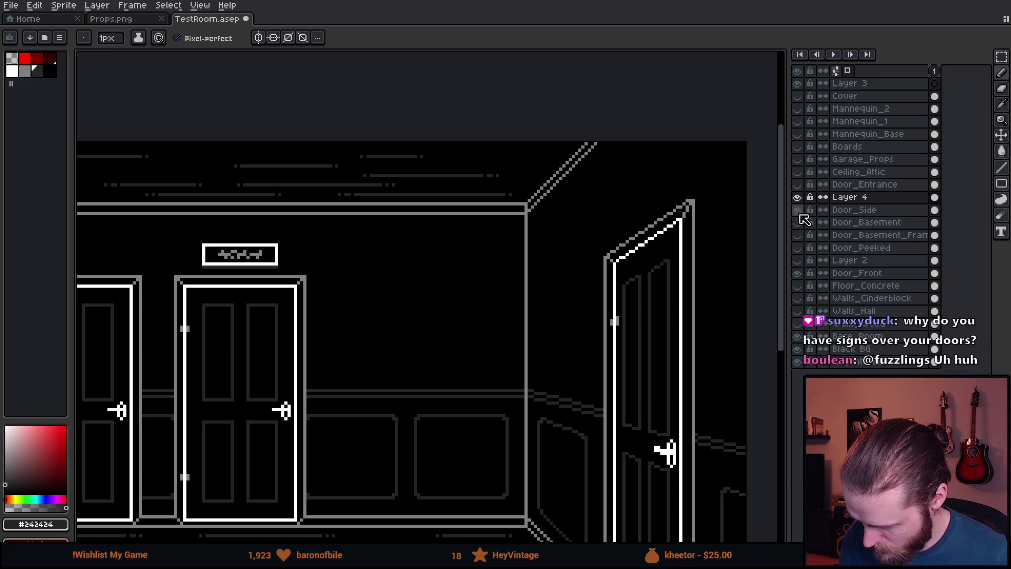
{"action": "left_click", "coordinate": [798, 210]}
{"action": "left_click", "coordinate": [798, 223]}
{"action": "left_click", "coordinate": [798, 223]}
{"action": "left_click", "coordinate": [798, 236]}
{"action": "left_click", "coordinate": [799, 235]}
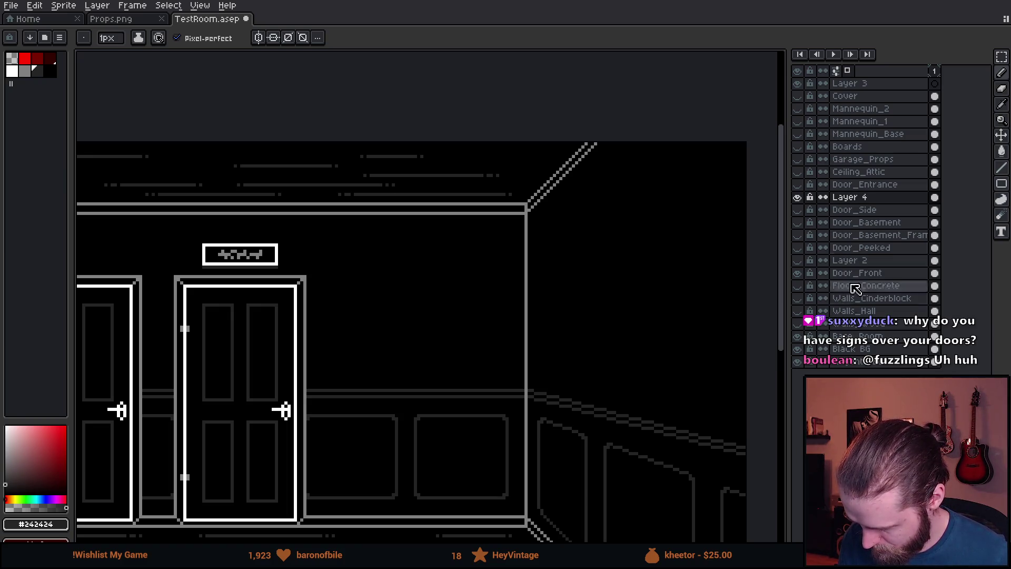
{"action": "left_click", "coordinate": [797, 298]}
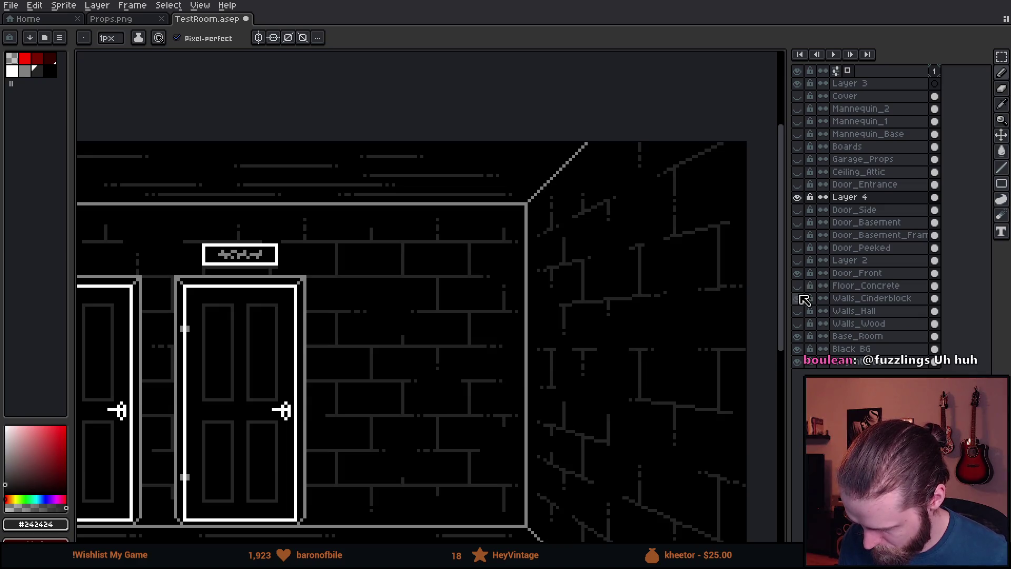
- Leave the Aseprite drawing from the File menu and switch back to the Unity editor
{"action": "left_click", "coordinate": [11, 5]}
{"action": "key", "text": "alt+Tab"}
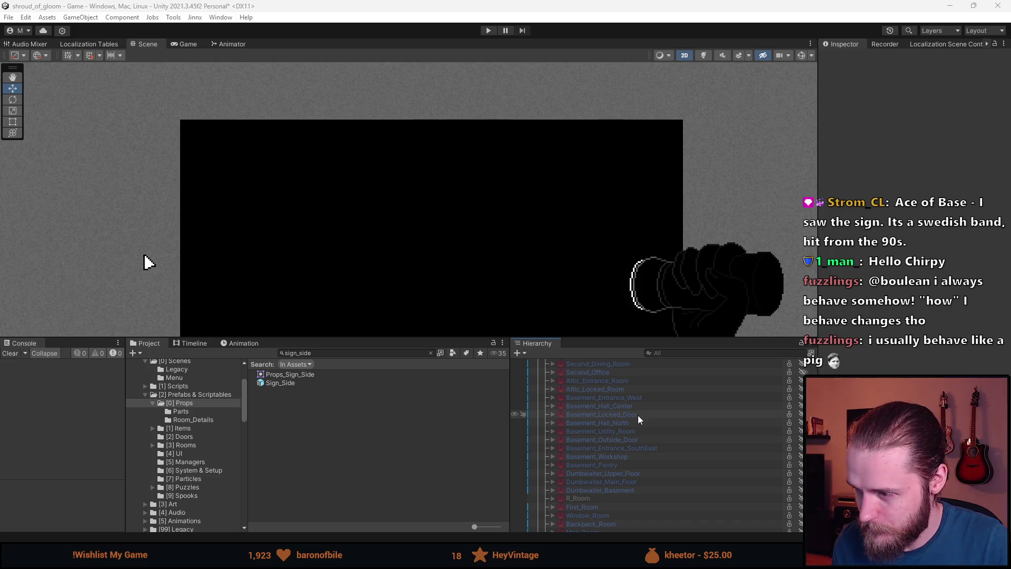
{"action": "scroll", "coordinate": [640, 439], "scroll_direction": "up", "scroll_amount": 2}
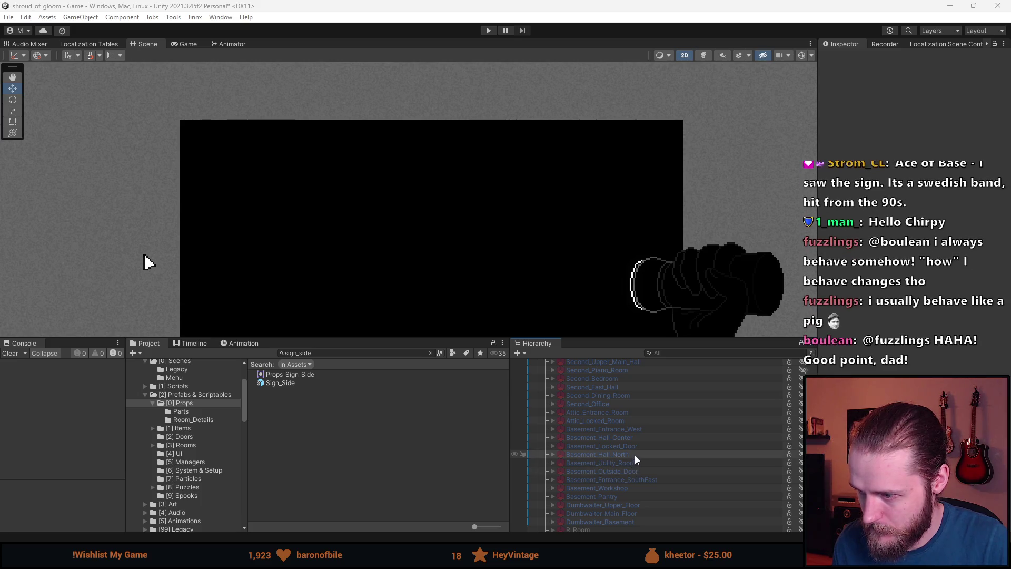
{"action": "double_click", "coordinate": [631, 437]}
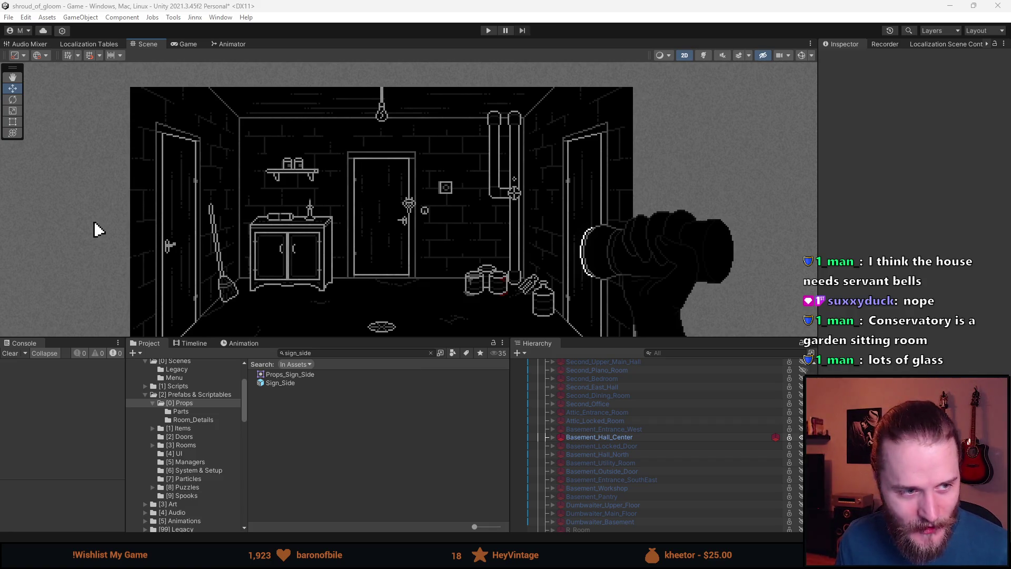
- Switch over to the TestRoom.asep hallway drawing in Aseprite
{"action": "key", "text": "alt+Tab"}
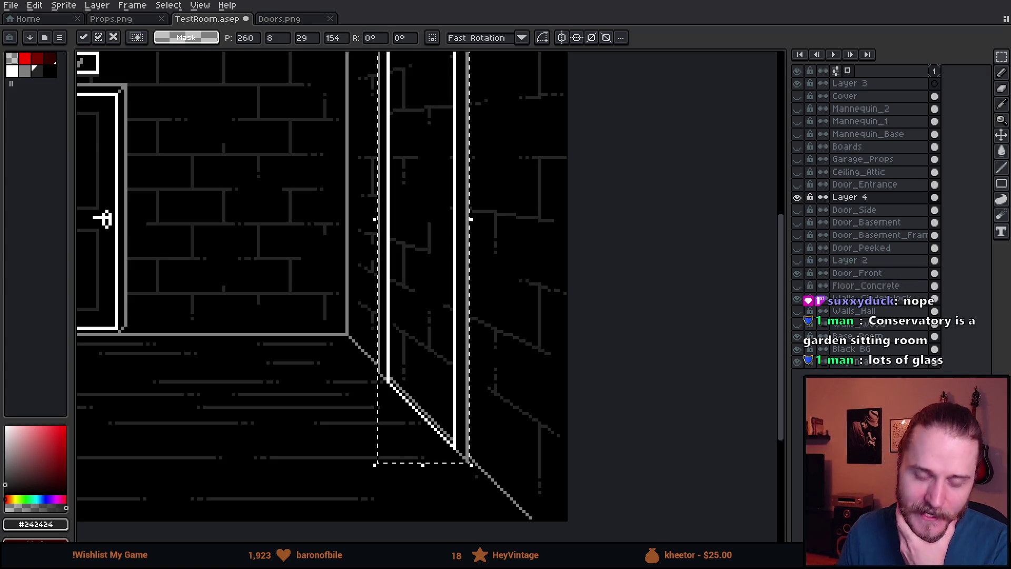
- Move the angled side door right and down, nudge it one pixel right and one down, then deselect
{"action": "mouse_move", "coordinate": [433, 361]}
{"action": "left_mouse_down"}
{"action": "mouse_move", "coordinate": [474, 317]}
{"action": "mouse_move", "coordinate": [483, 348]}
{"action": "left_mouse_up"}
{"action": "mouse_move", "coordinate": [481, 296]}
{"action": "left_mouse_down"}
{"action": "mouse_move", "coordinate": [530, 322]}
{"action": "mouse_move", "coordinate": [530, 341]}
{"action": "left_mouse_up"}
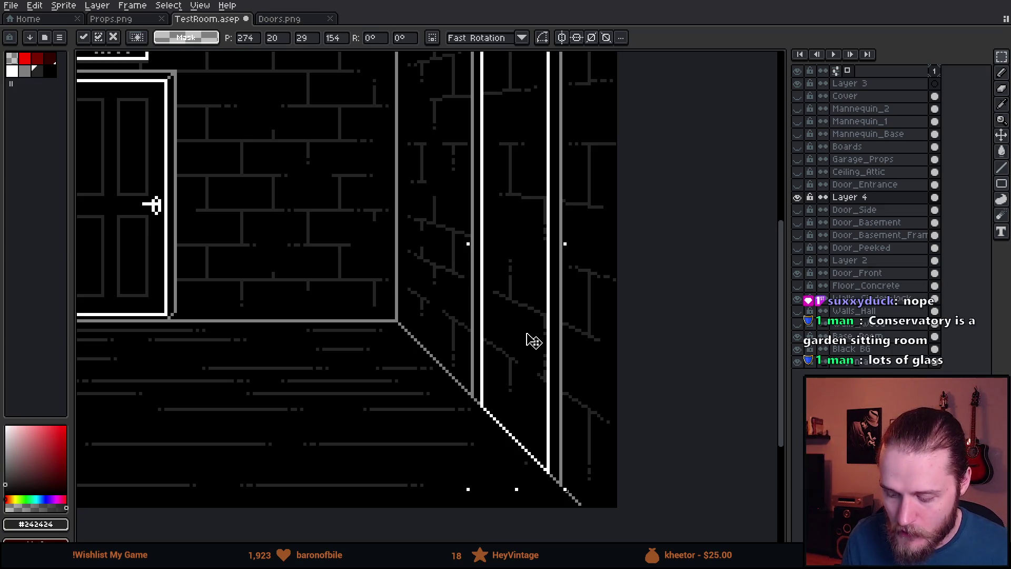
{"action": "left_click_drag", "start_coordinate": [531, 185], "coordinate": [519, 318]}
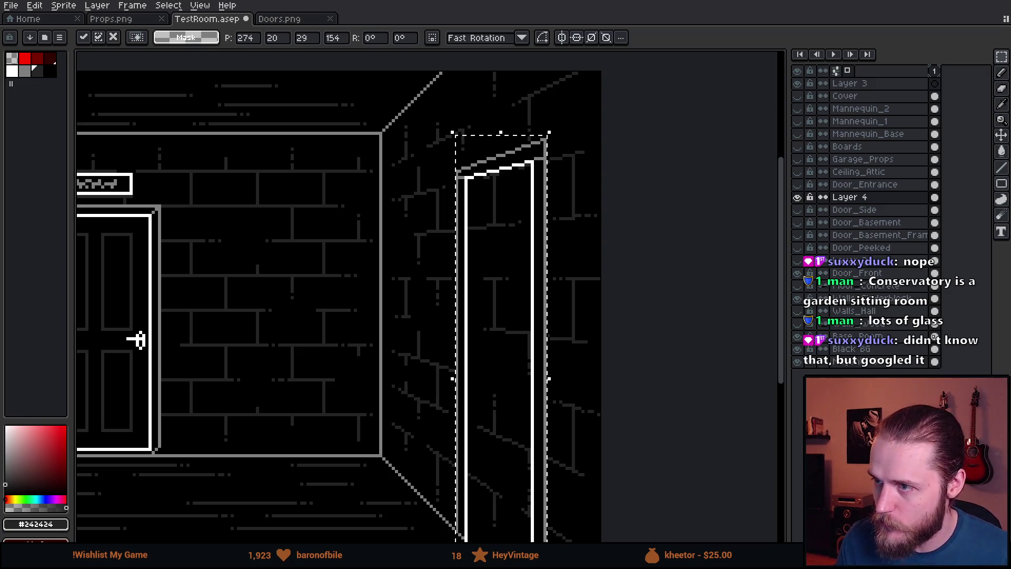
{"action": "scroll", "coordinate": [524, 169], "scroll_direction": "up", "scroll_amount": 5}
{"action": "key", "text": "Right"}
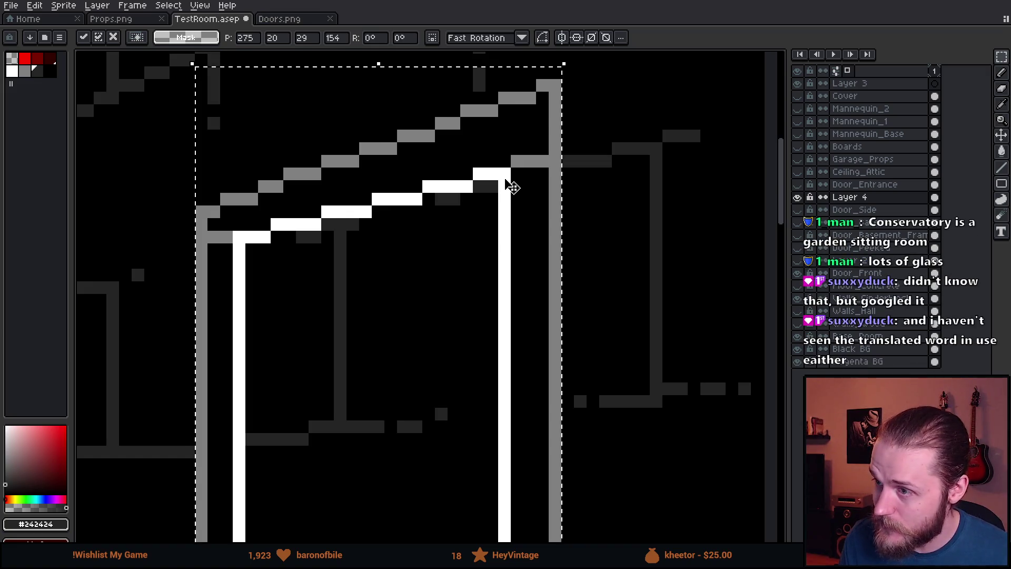
{"action": "scroll", "coordinate": [509, 185], "scroll_direction": "down", "scroll_amount": 5}
{"action": "scroll", "coordinate": [495, 256], "scroll_direction": "up", "scroll_amount": 4}
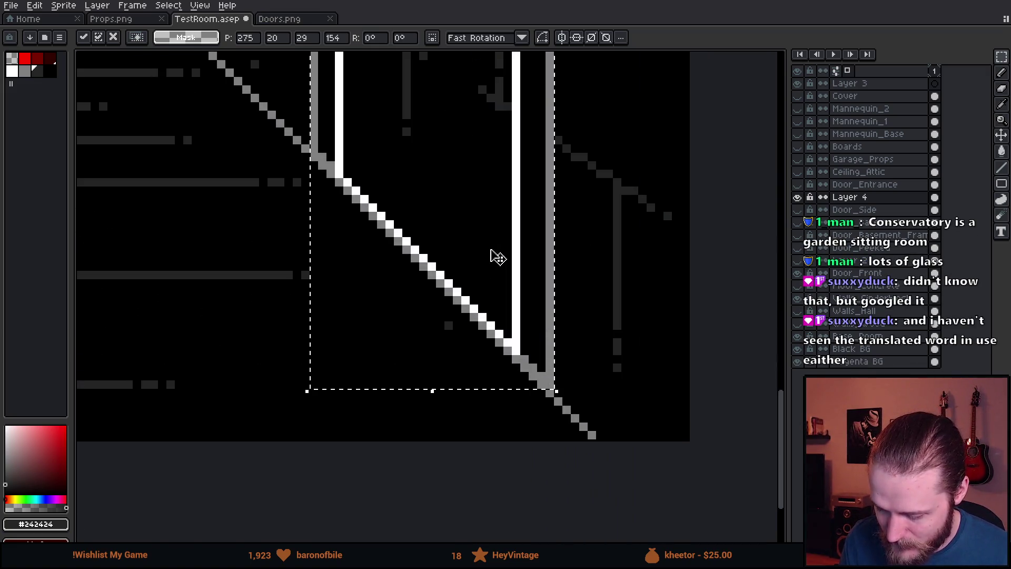
{"action": "key", "text": "Down"}
{"action": "scroll", "coordinate": [478, 244], "scroll_direction": "down", "scroll_amount": 5}
{"action": "scroll", "coordinate": [456, 200], "scroll_direction": "up", "scroll_amount": 1}
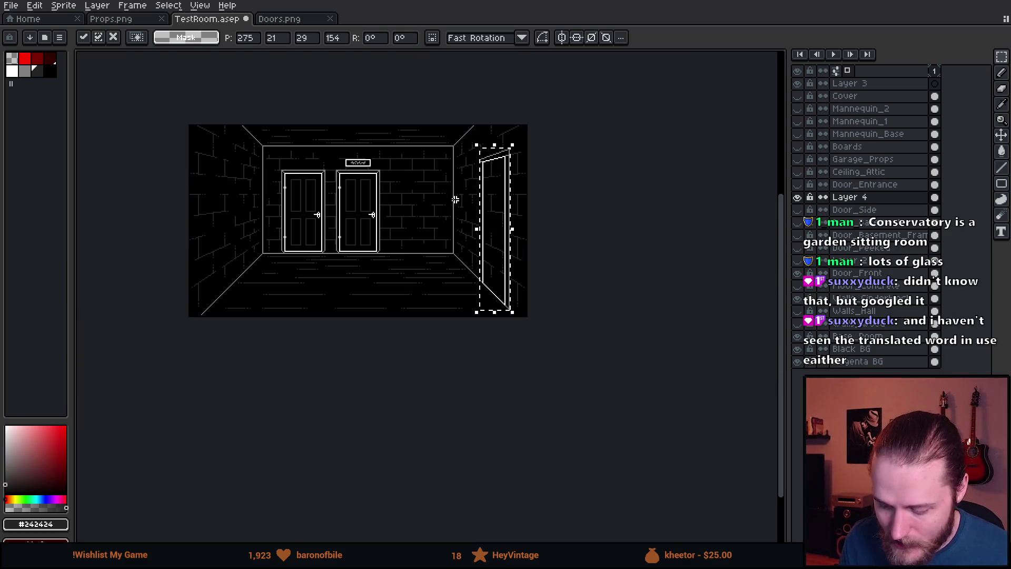
{"action": "scroll", "coordinate": [425, 163], "scroll_direction": "up", "scroll_amount": 2}
{"action": "key", "text": "ctrl+d"}
{"action": "left_click_drag", "start_coordinate": [429, 160], "coordinate": [383, 214]}
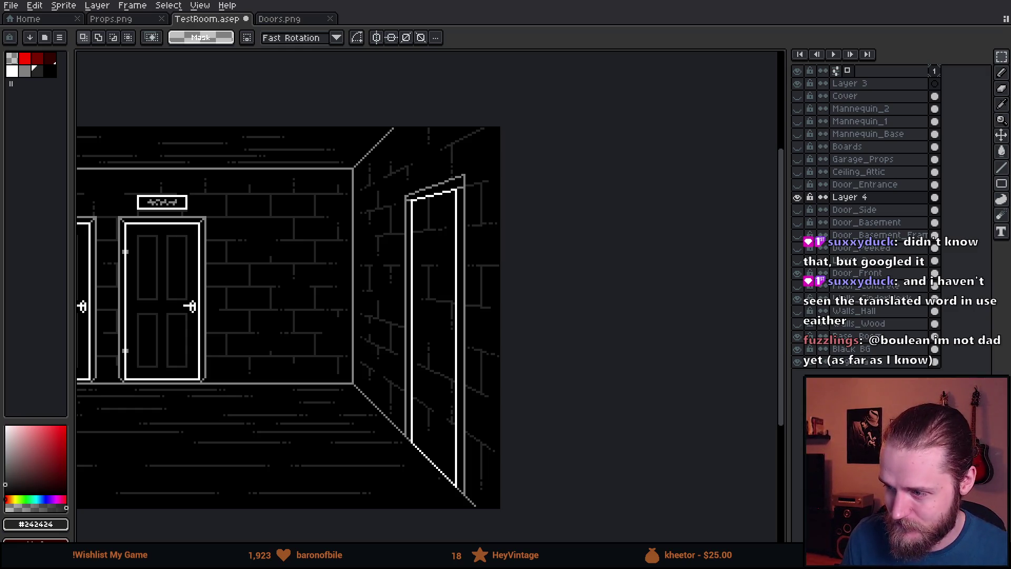
{"action": "scroll", "coordinate": [463, 176], "scroll_direction": "up", "scroll_amount": 2}
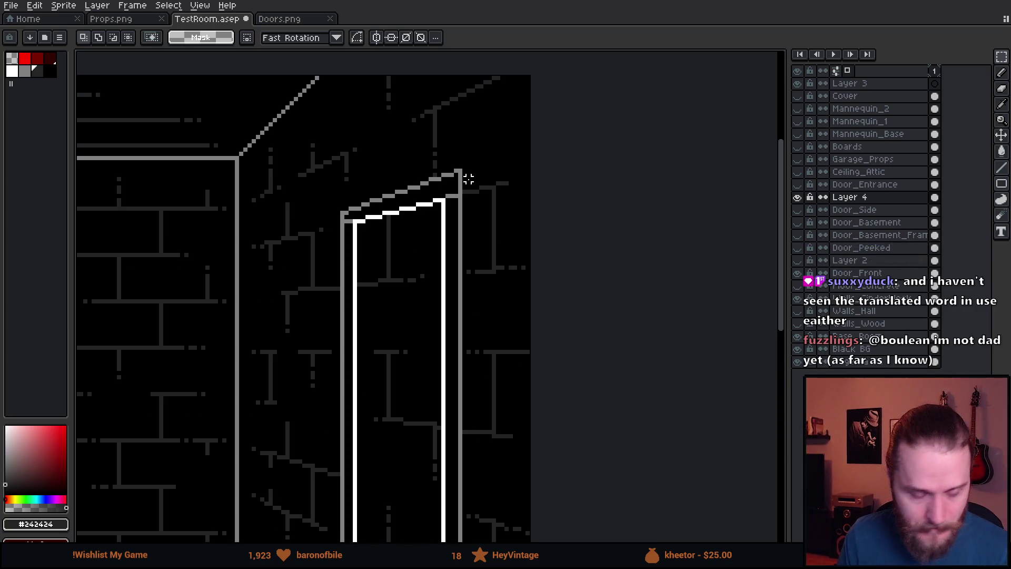
- Copy the angled sign from the Props.png sheet
{"action": "left_click_drag", "start_coordinate": [463, 176], "coordinate": [446, 246]}
{"action": "scroll", "coordinate": [446, 246], "scroll_direction": "down", "scroll_amount": 2}
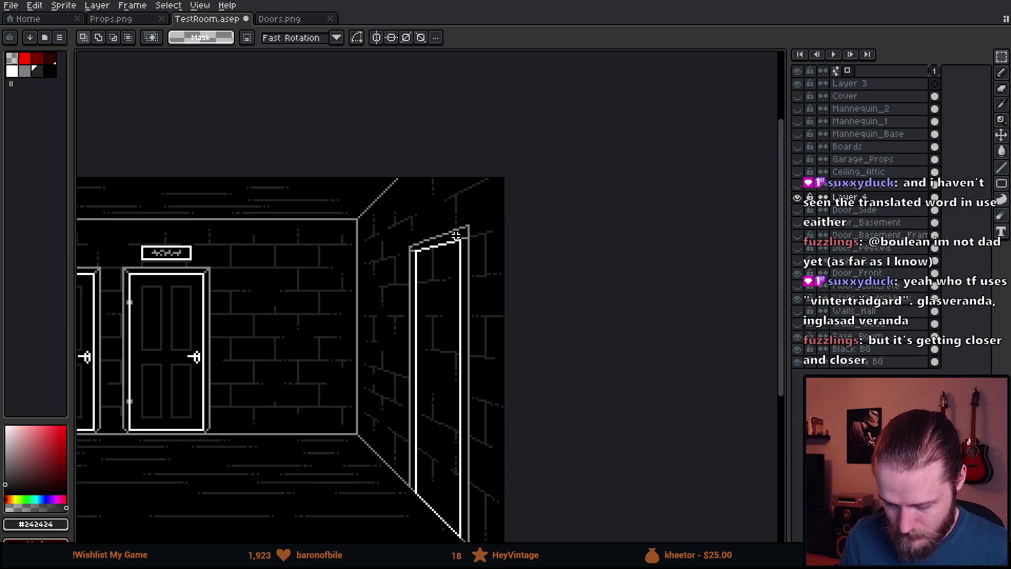
{"action": "scroll", "coordinate": [456, 235], "scroll_direction": "up", "scroll_amount": 1}
{"action": "left_click", "coordinate": [155, 20]}
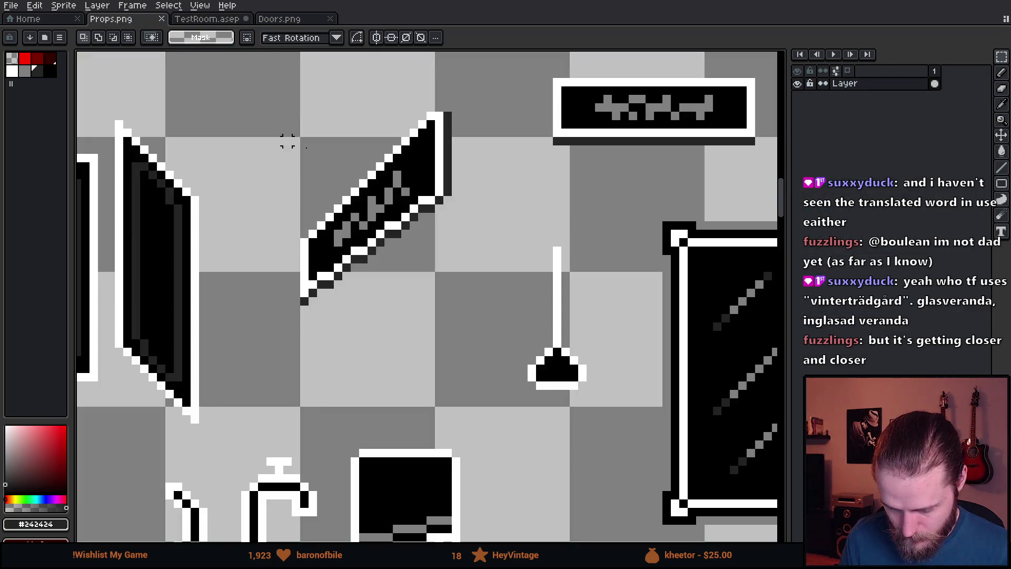
{"action": "left_click_drag", "start_coordinate": [248, 85], "coordinate": [479, 349]}
{"action": "key", "text": "ctrl+c"}
- Paste the sign into TestRoom.asep and move it up-left on the wall above the side door
{"action": "left_click", "coordinate": [226, 20]}
{"action": "scroll", "coordinate": [429, 210], "scroll_direction": "up", "scroll_amount": 3}
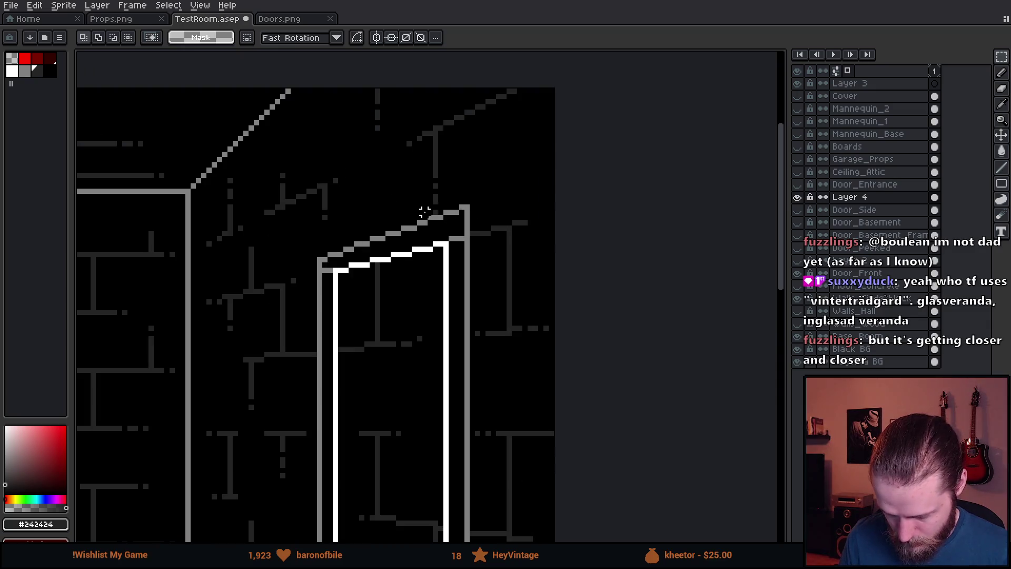
{"action": "key", "text": "ctrl+v"}
{"action": "left_click_drag", "start_coordinate": [357, 193], "coordinate": [357, 167]}
{"action": "scroll", "coordinate": [458, 248], "scroll_direction": "down", "scroll_amount": 2}
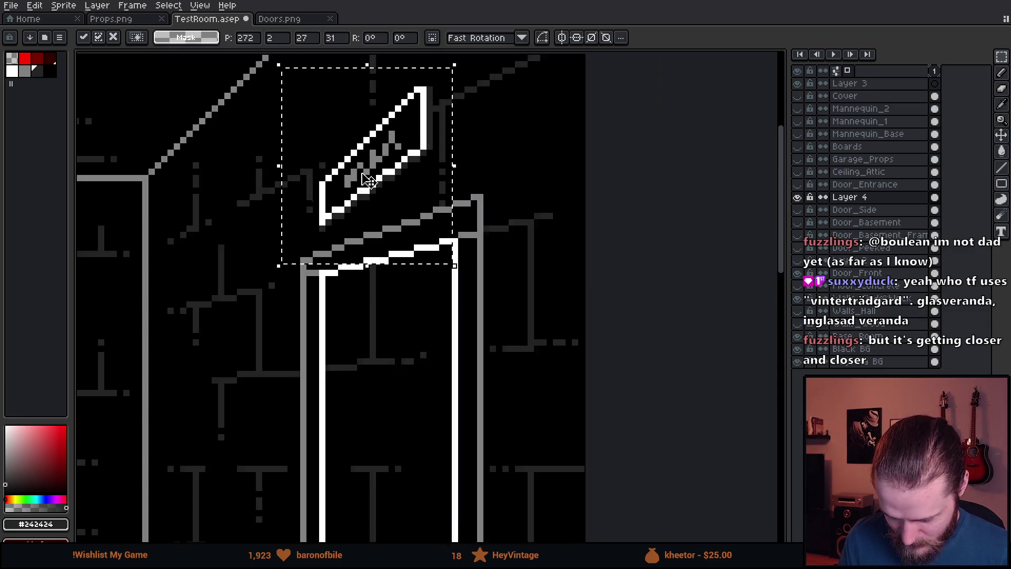
{"action": "scroll", "coordinate": [459, 249], "scroll_direction": "up", "scroll_amount": 2}
{"action": "scroll", "coordinate": [461, 249], "scroll_direction": "up", "scroll_amount": 1}
{"action": "mouse_move", "coordinate": [461, 249]}
{"action": "left_mouse_down"}
{"action": "mouse_move", "coordinate": [363, 232]}
{"action": "mouse_move", "coordinate": [315, 248]}
{"action": "mouse_move", "coordinate": [466, 299]}
{"action": "mouse_move", "coordinate": [481, 312]}
{"action": "mouse_move", "coordinate": [464, 321]}
{"action": "mouse_move", "coordinate": [491, 328]}
{"action": "mouse_move", "coordinate": [506, 494]}
{"action": "mouse_move", "coordinate": [494, 532]}
{"action": "left_mouse_up"}
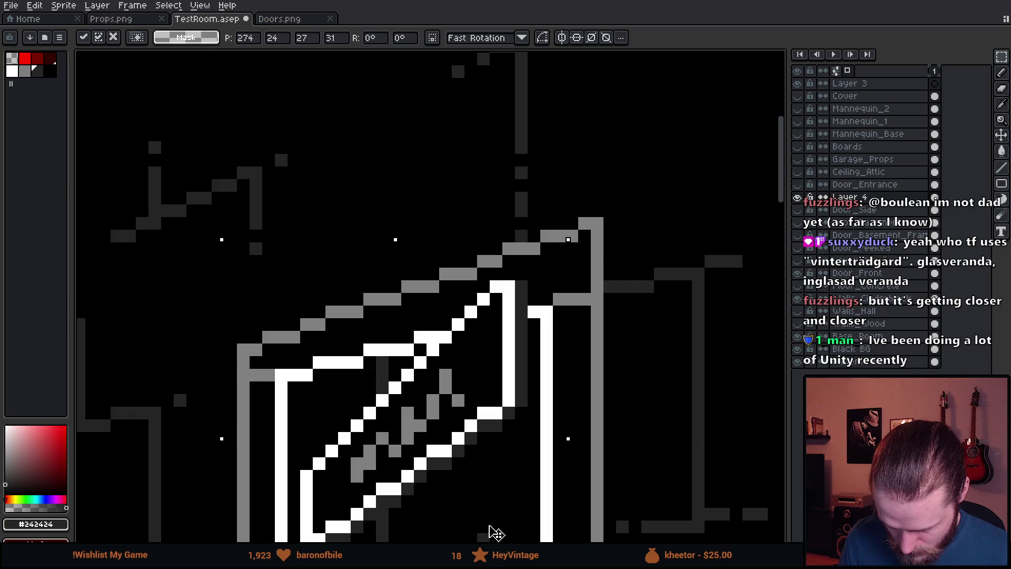
{"action": "mouse_move", "coordinate": [495, 533]}
{"action": "left_mouse_down"}
{"action": "mouse_move", "coordinate": [474, 476]}
{"action": "mouse_move", "coordinate": [260, 203]}
{"action": "mouse_move", "coordinate": [249, 158]}
{"action": "left_mouse_up"}
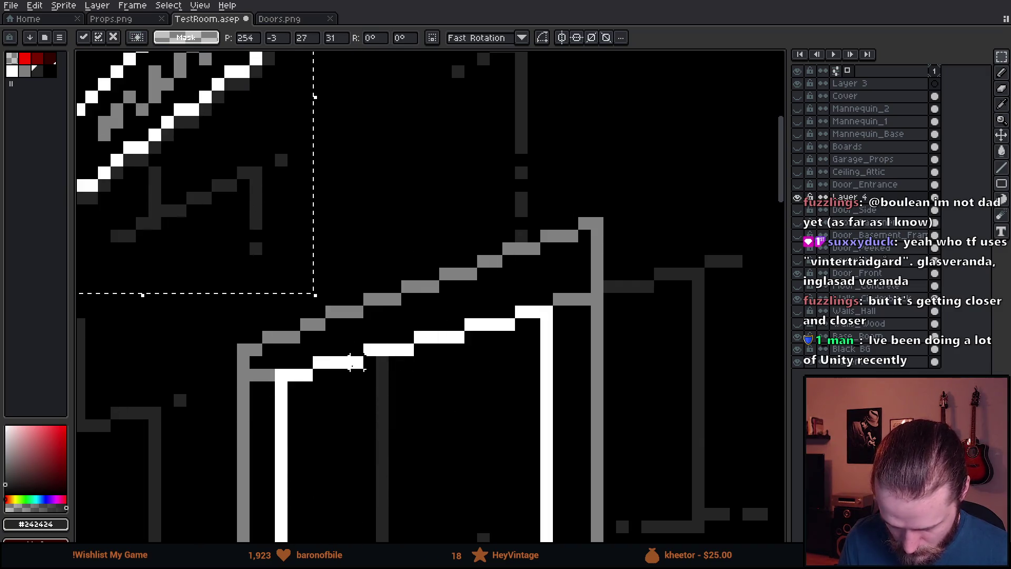
- Place the pasted sign and draw two red guide lines above the door frame
{"action": "left_click", "coordinate": [294, 273]}
{"action": "key", "text": "bracketleft"}
{"action": "key", "text": "b"}
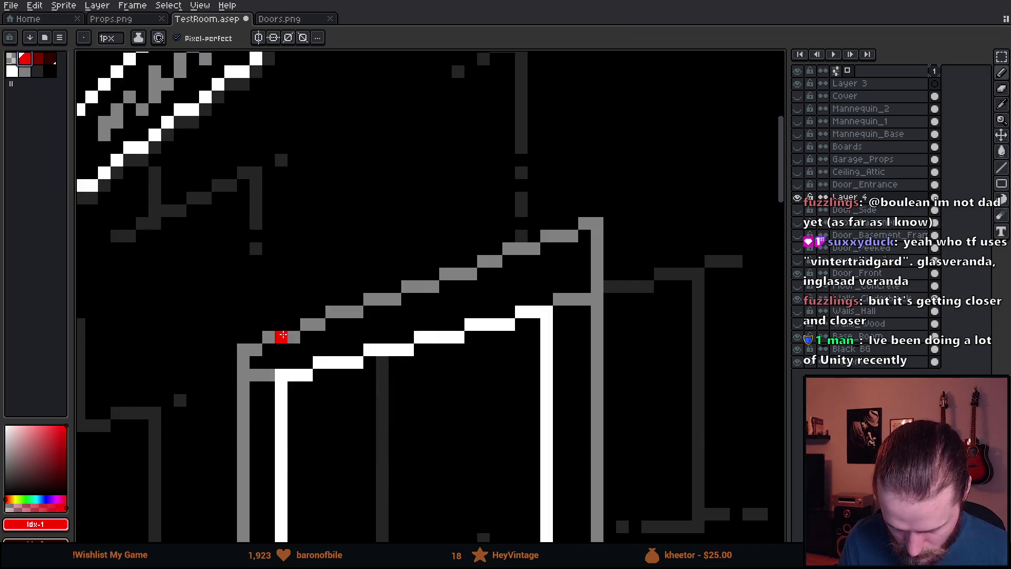
{"action": "left_click_drag", "start_coordinate": [293, 274], "coordinate": [293, 235]}
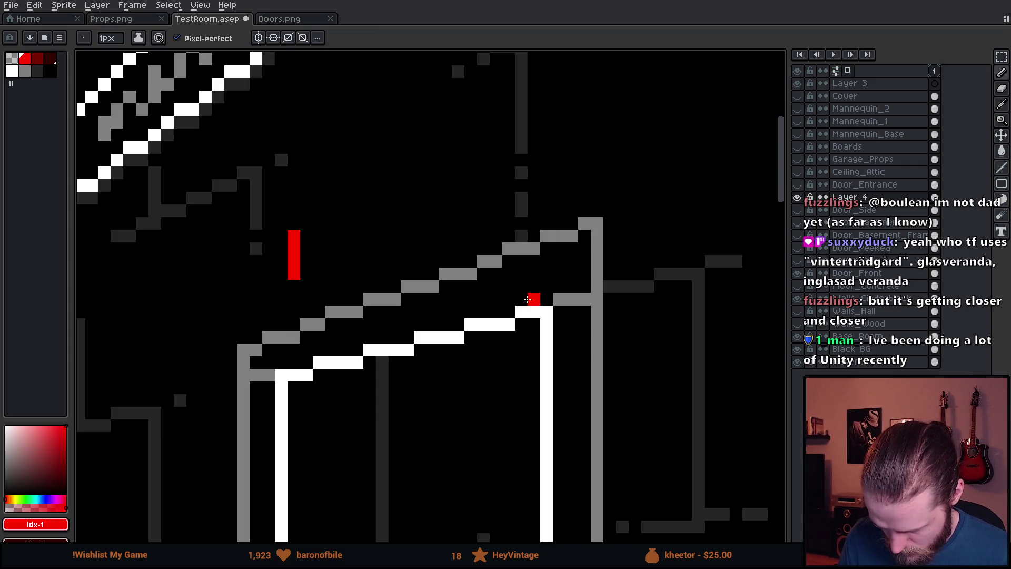
{"action": "left_click_drag", "start_coordinate": [521, 217], "coordinate": [521, 141]}
{"action": "left_click_drag", "start_coordinate": [364, 138], "coordinate": [357, 186]}
{"action": "scroll", "coordinate": [357, 186], "scroll_direction": "down", "scroll_amount": 3}
{"action": "mouse_move", "coordinate": [196, 143]}
{"action": "left_mouse_down"}
{"action": "mouse_move", "coordinate": [322, 272]}
{"action": "mouse_move", "coordinate": [320, 219]}
{"action": "mouse_move", "coordinate": [320, 290]}
{"action": "left_mouse_up"}
{"action": "key", "text": "Escape"}
{"action": "scroll", "coordinate": [225, 232], "scroll_direction": "up", "scroll_amount": 2}
- Erase the red block's extra column and pick white from the door frame
{"action": "key", "text": "e"}
{"action": "left_click_drag", "start_coordinate": [307, 239], "coordinate": [318, 289]}
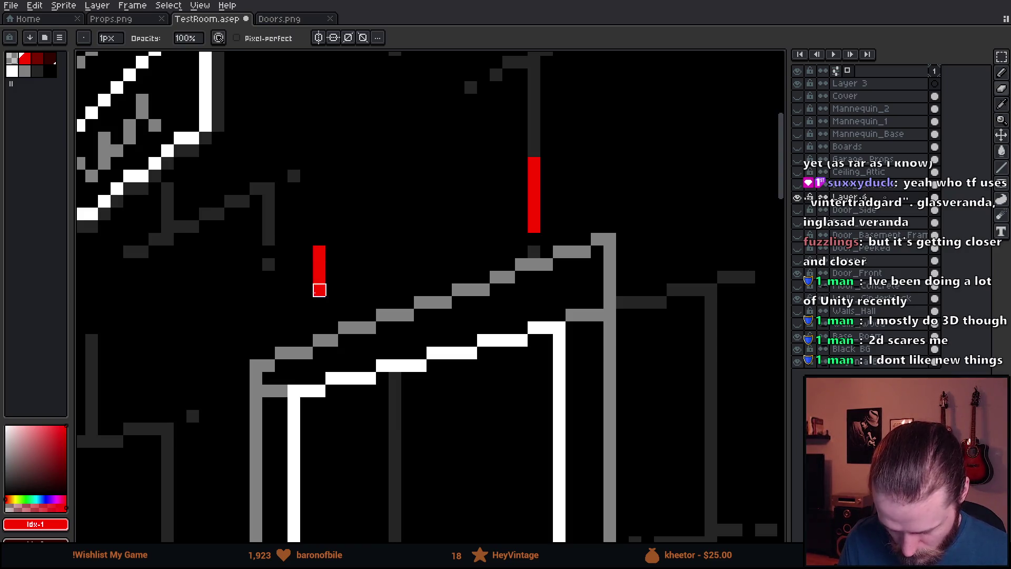
{"action": "scroll", "coordinate": [318, 289], "scroll_direction": "down", "scroll_amount": 2}
{"action": "scroll", "coordinate": [345, 289], "scroll_direction": "up", "scroll_amount": 4}
{"action": "key", "text": "i"}
{"action": "left_click", "coordinate": [368, 310]}
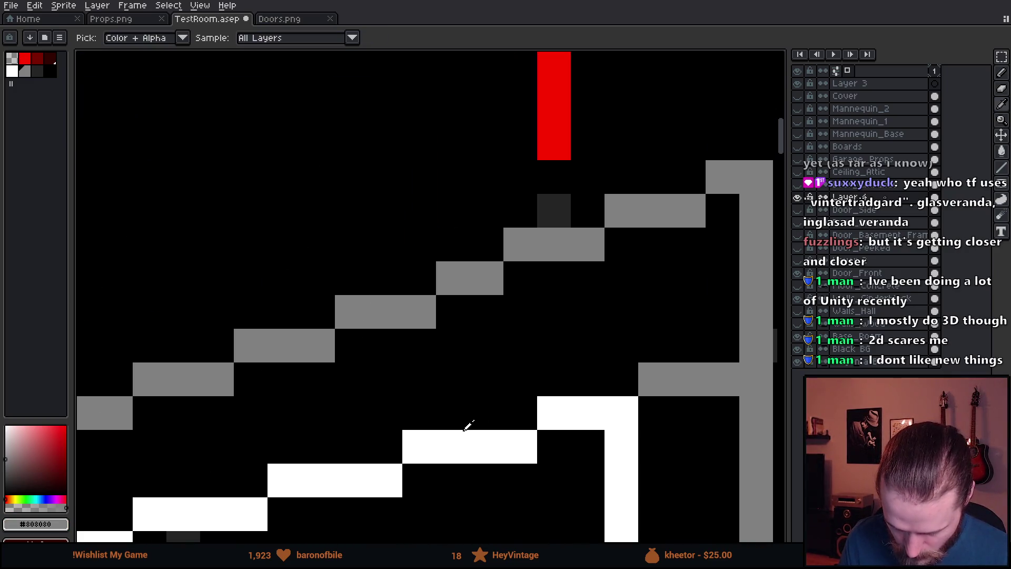
{"action": "key", "text": "b"}
{"action": "scroll", "coordinate": [389, 379], "scroll_direction": "down", "scroll_amount": 3}
{"action": "scroll", "coordinate": [268, 405], "scroll_direction": "up", "scroll_amount": 1}
{"action": "mouse_move", "coordinate": [269, 405]}
{"action": "left_mouse_down"}
{"action": "mouse_move", "coordinate": [349, 279]}
{"action": "mouse_move", "coordinate": [611, 216]}
{"action": "mouse_move", "coordinate": [616, 175]}
{"action": "left_mouse_up"}
{"action": "scroll", "coordinate": [325, 311], "scroll_direction": "down", "scroll_amount": 3}
{"action": "scroll", "coordinate": [325, 310], "scroll_direction": "up", "scroll_amount": 3}
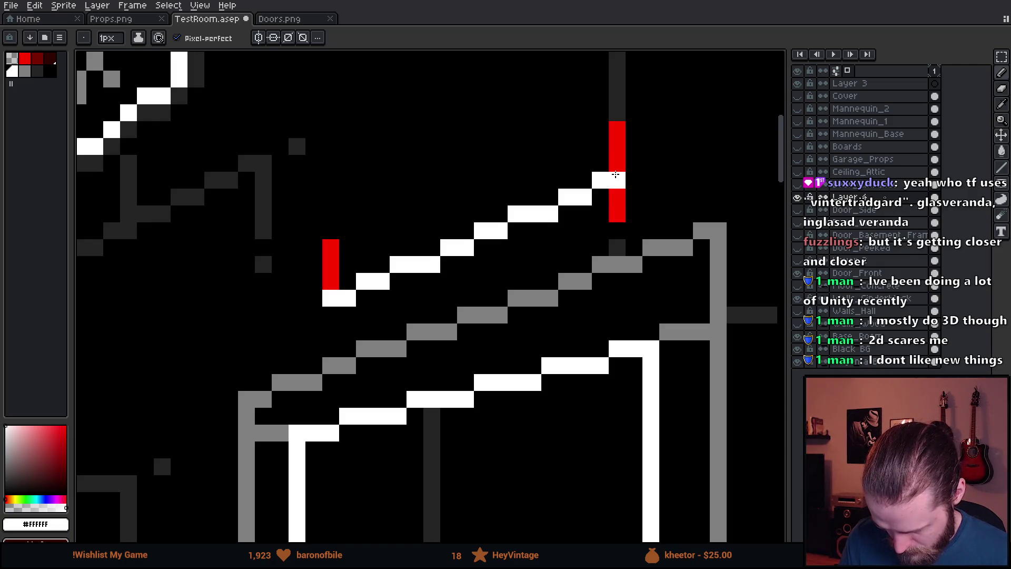
{"action": "scroll", "coordinate": [616, 175], "scroll_direction": "down", "scroll_amount": 4}
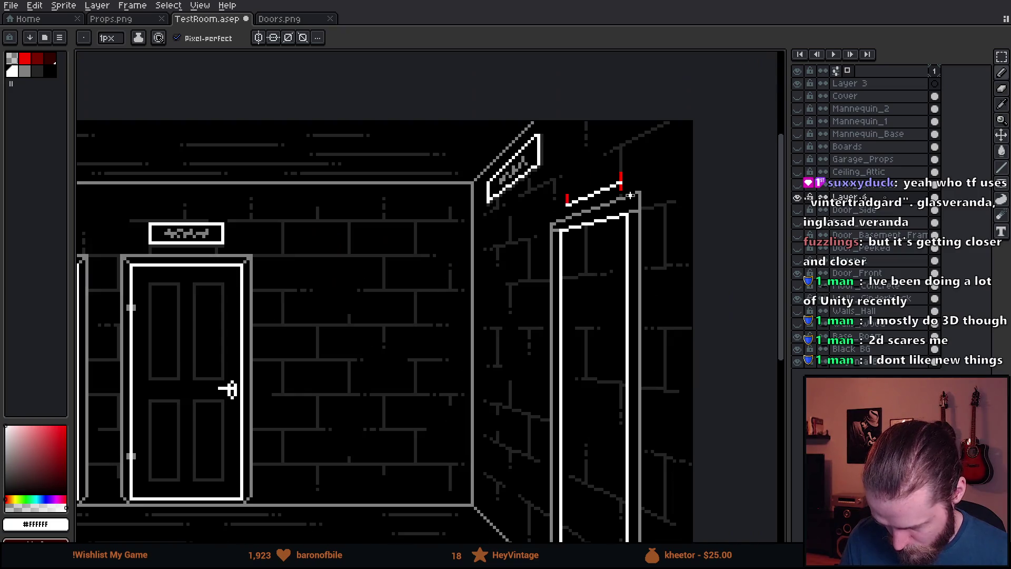
{"action": "scroll", "coordinate": [626, 179], "scroll_direction": "up", "scroll_amount": 3}
{"action": "scroll", "coordinate": [626, 179], "scroll_direction": "up", "scroll_amount": 3}
{"action": "scroll", "coordinate": [630, 207], "scroll_direction": "down", "scroll_amount": 2}
- Erase the red line's end pixel and draw a dark grey line under the white steps
{"action": "key", "text": "e"}
{"action": "left_click", "coordinate": [630, 207]}
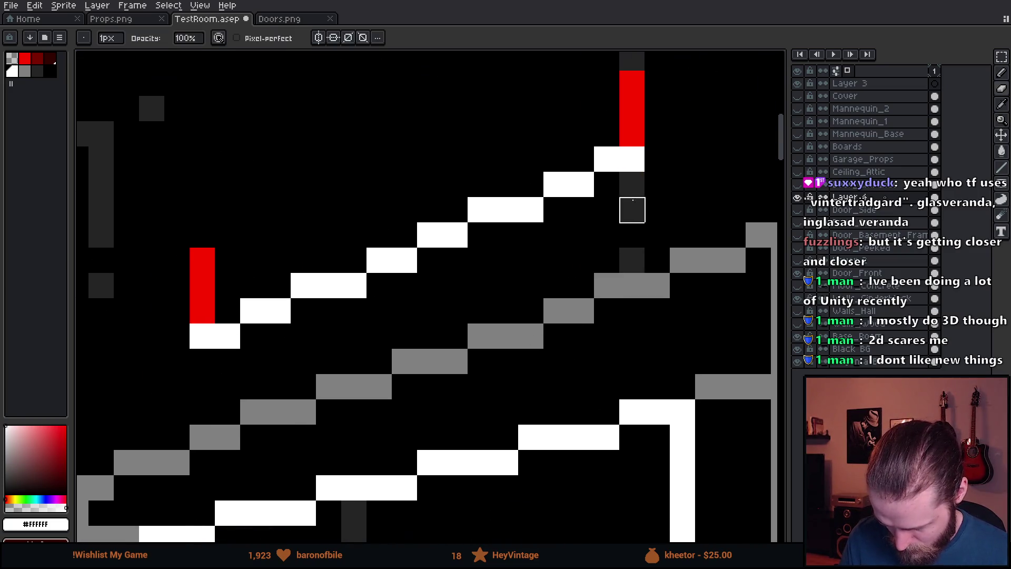
{"action": "scroll", "coordinate": [583, 215], "scroll_direction": "down", "scroll_amount": 2}
{"action": "scroll", "coordinate": [583, 215], "scroll_direction": "up", "scroll_amount": 3}
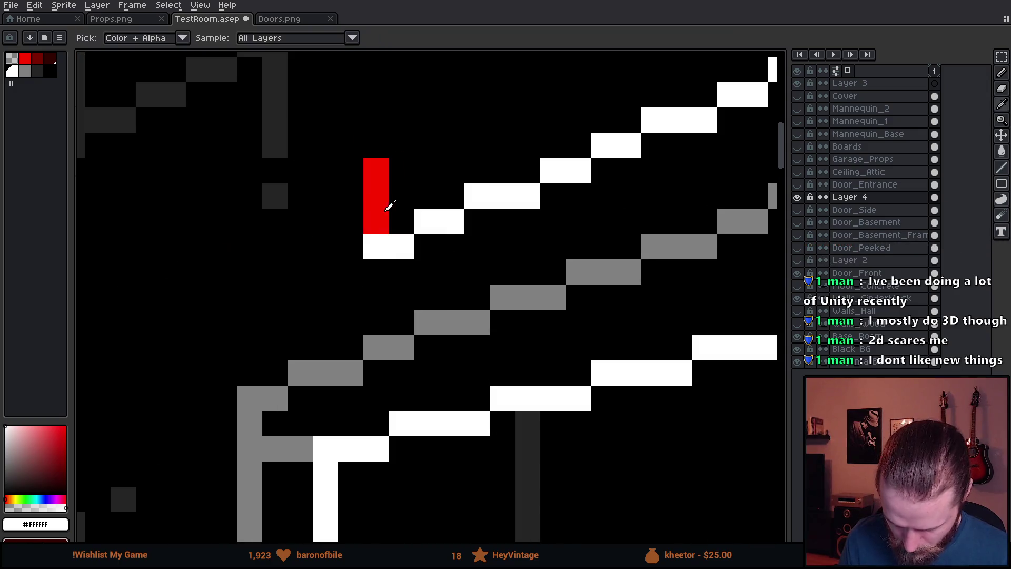
{"action": "left_click", "coordinate": [274, 196], "text": "alt"}
{"action": "key", "text": "b"}
{"action": "left_click", "coordinate": [375, 271]}
{"action": "scroll", "coordinate": [376, 272], "scroll_direction": "down", "scroll_amount": 1}
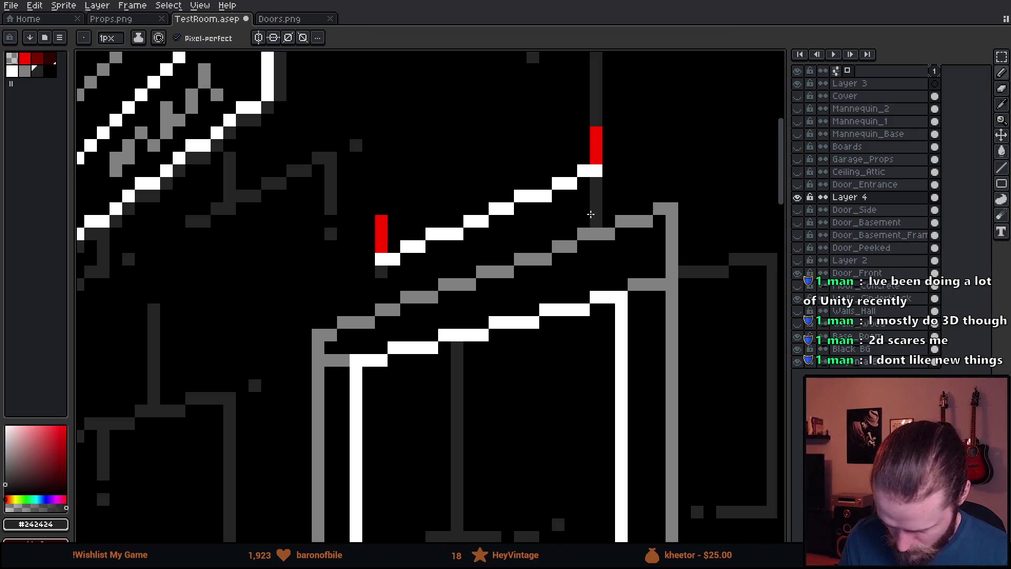
{"action": "left_click", "coordinate": [594, 182], "text": "shift"}
{"action": "scroll", "coordinate": [593, 182], "scroll_direction": "down", "scroll_amount": 2}
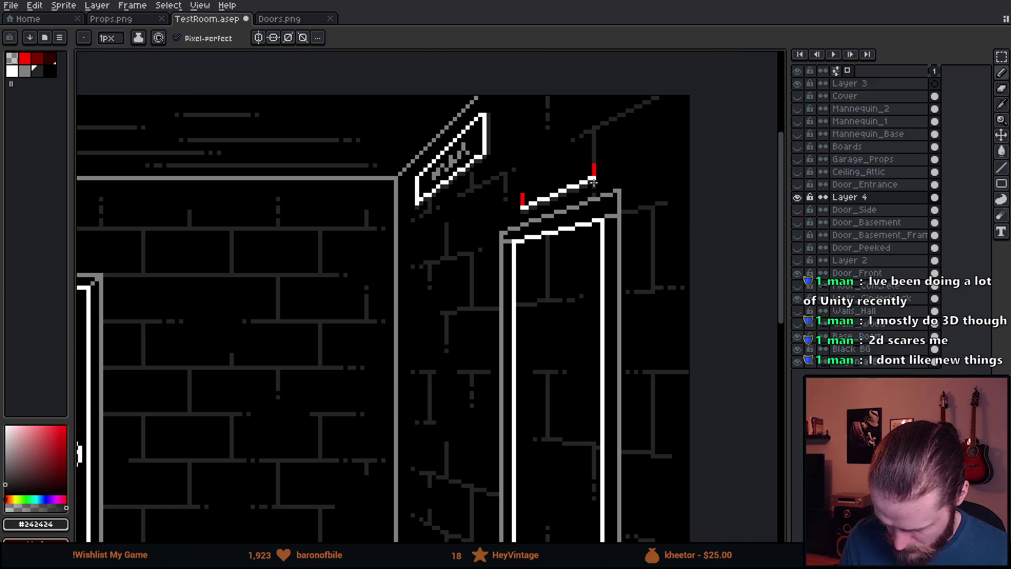
{"action": "scroll", "coordinate": [594, 183], "scroll_direction": "up", "scroll_amount": 3}
- Paint the red guide column white, undoing the overshoot at its top
{"action": "left_click", "coordinate": [594, 158], "text": "alt"}
{"action": "left_click_drag", "start_coordinate": [593, 147], "coordinate": [594, 89]}
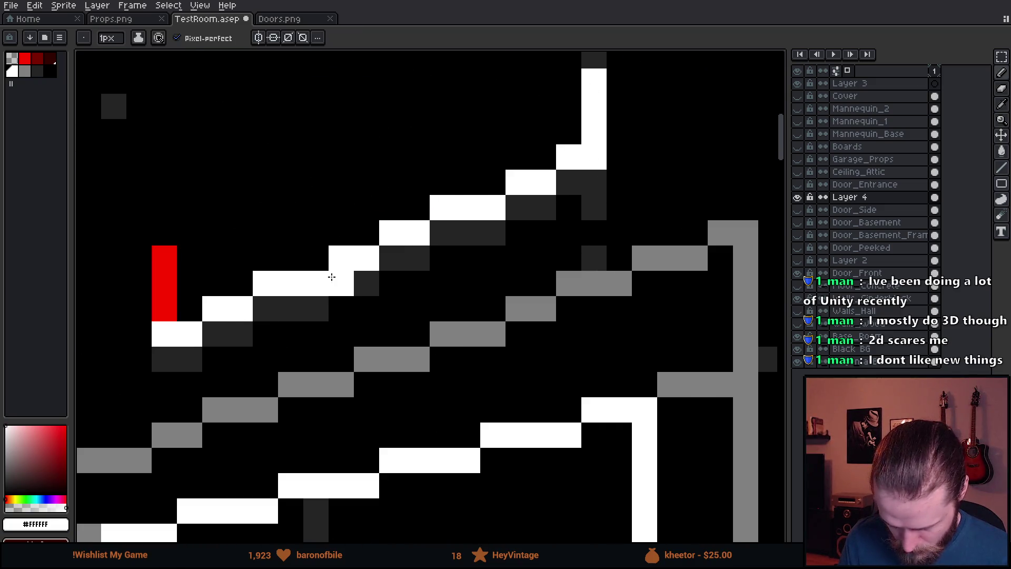
{"action": "scroll", "coordinate": [595, 295], "scroll_direction": "up", "scroll_amount": 2}
{"action": "scroll", "coordinate": [595, 294], "scroll_direction": "down", "scroll_amount": 1}
{"action": "left_click_drag", "start_coordinate": [594, 295], "coordinate": [596, 161]}
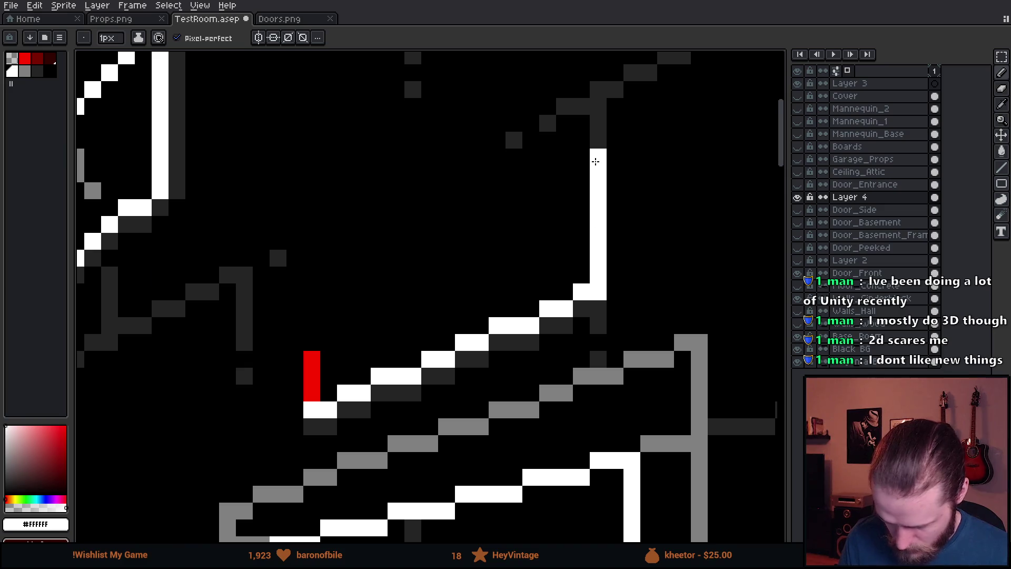
{"action": "key", "text": "ctrl+z"}
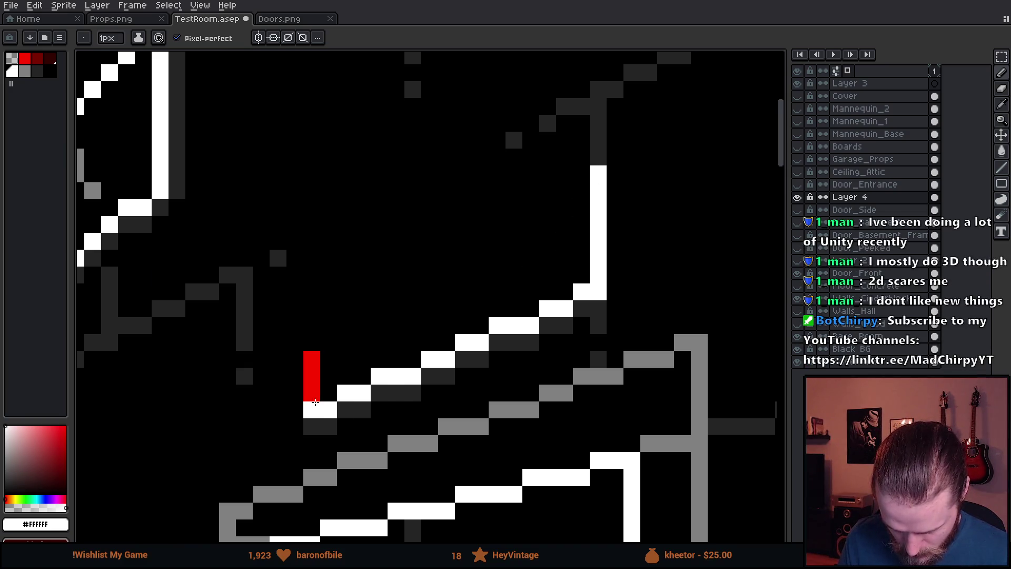
- Draw the sign's left white side and slanted top edge, erasing a stray corner pixel
{"action": "left_click_drag", "start_coordinate": [308, 403], "coordinate": [312, 308]}
{"action": "left_click", "coordinate": [596, 169], "text": "shift"}
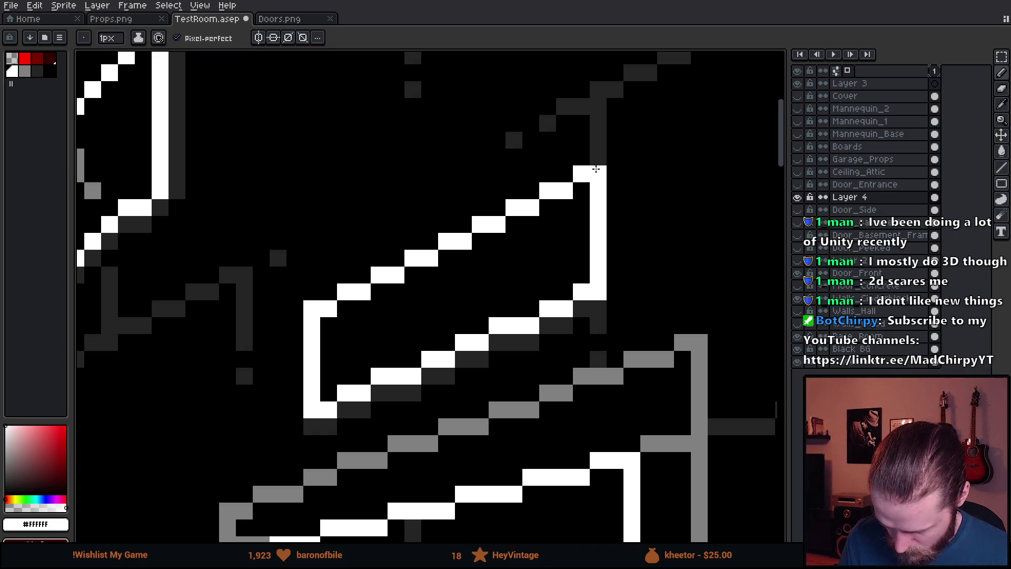
{"action": "scroll", "coordinate": [598, 172], "scroll_direction": "down", "scroll_amount": 2}
{"action": "scroll", "coordinate": [540, 225], "scroll_direction": "up", "scroll_amount": 2}
{"action": "key", "text": "e"}
{"action": "left_click", "coordinate": [370, 255]}
{"action": "key", "text": "b"}
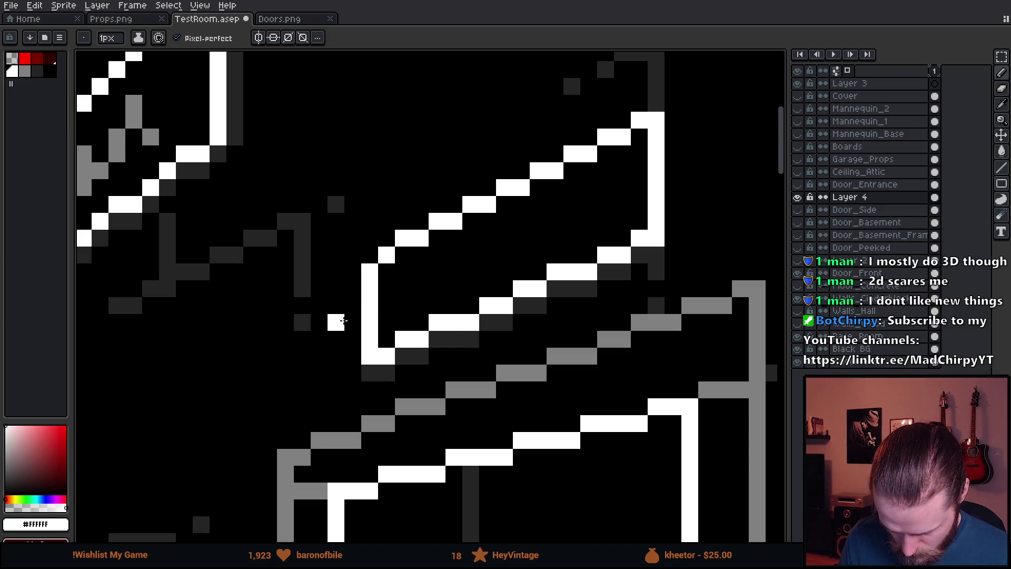
{"action": "scroll", "coordinate": [355, 311], "scroll_direction": "down", "scroll_amount": 3}
- Redraw the sign's white stair-step top edge, undoing a misplaced line and a stray pixel
{"action": "scroll", "coordinate": [408, 329], "scroll_direction": "up", "scroll_amount": 3}
{"action": "scroll", "coordinate": [404, 320], "scroll_direction": "down", "scroll_amount": 1}
{"action": "scroll", "coordinate": [404, 320], "scroll_direction": "down", "scroll_amount": 2}
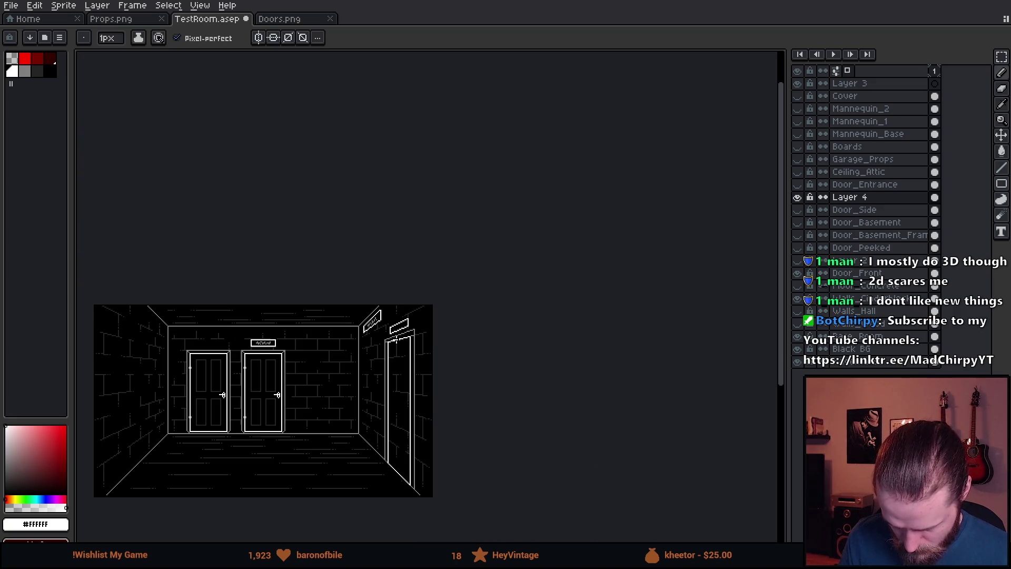
{"action": "scroll", "coordinate": [427, 290], "scroll_direction": "up", "scroll_amount": 3}
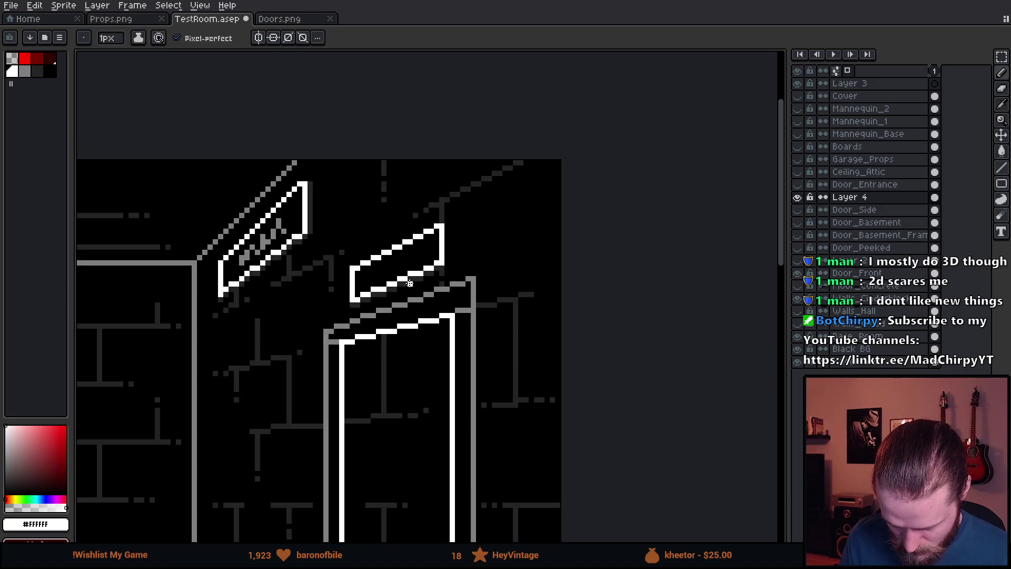
{"action": "scroll", "coordinate": [401, 269], "scroll_direction": "up", "scroll_amount": 4}
{"action": "key", "text": "v"}
{"action": "key", "text": "b"}
{"action": "scroll", "coordinate": [408, 271], "scroll_direction": "down", "scroll_amount": 4}
{"action": "scroll", "coordinate": [405, 248], "scroll_direction": "up", "scroll_amount": 3}
{"action": "left_click", "coordinate": [463, 181]}
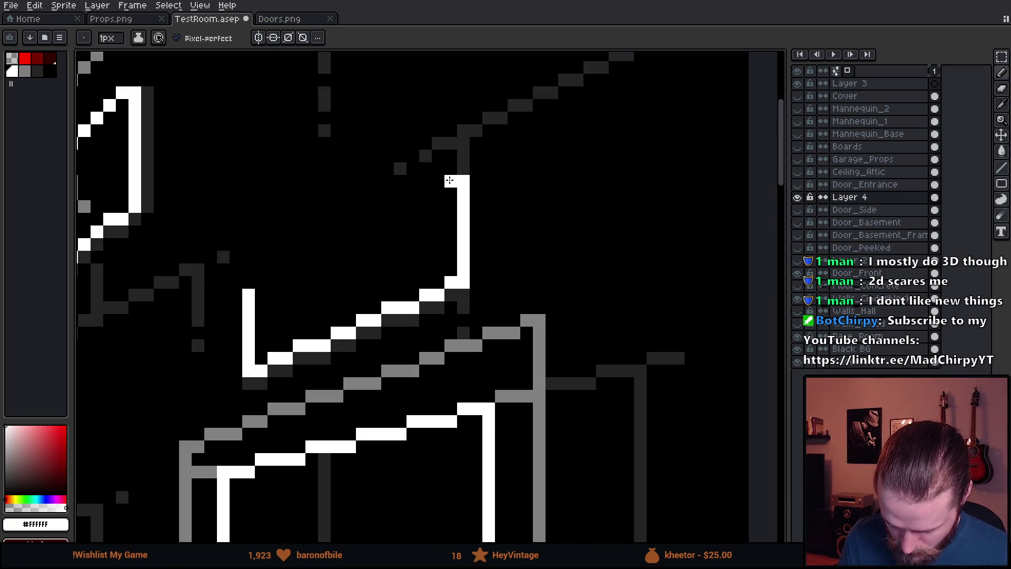
{"action": "left_click", "coordinate": [248, 290], "text": "shift"}
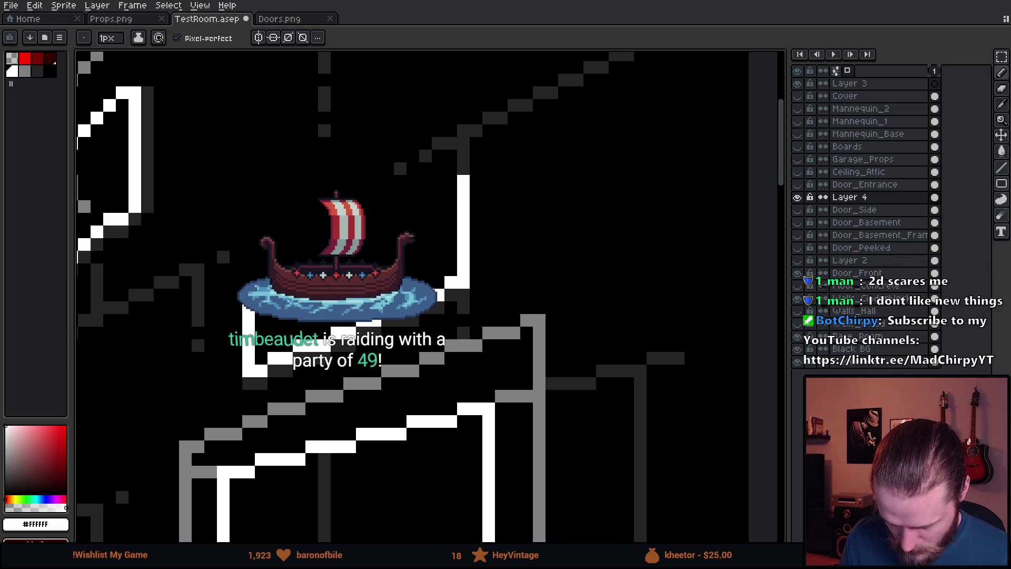
{"action": "key", "text": "ctrl+z"}
{"action": "left_click", "coordinate": [456, 179], "text": "shift"}
{"action": "left_click", "coordinate": [185, 119]}
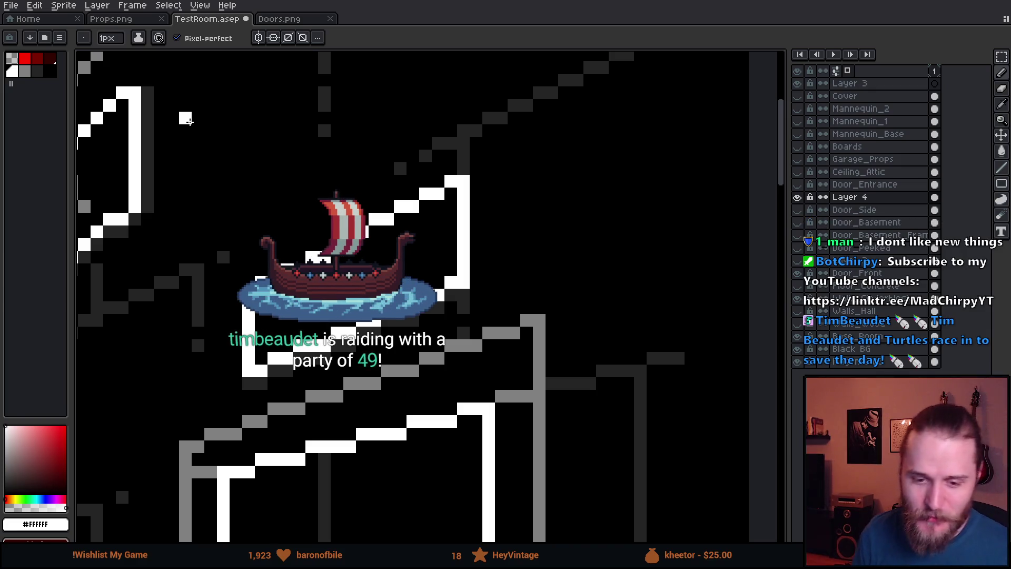
{"action": "key", "text": "ctrl+z"}
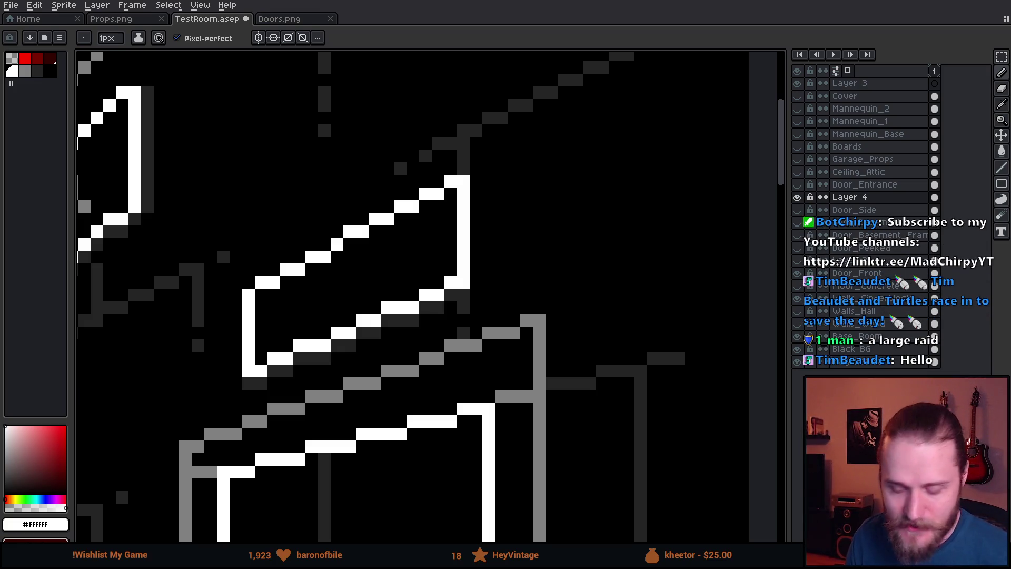
- Pick the dark grey #242424 from the drawing
{"action": "scroll", "coordinate": [452, 176], "scroll_direction": "down", "scroll_amount": 5}
{"action": "scroll", "coordinate": [403, 234], "scroll_direction": "up", "scroll_amount": 2}
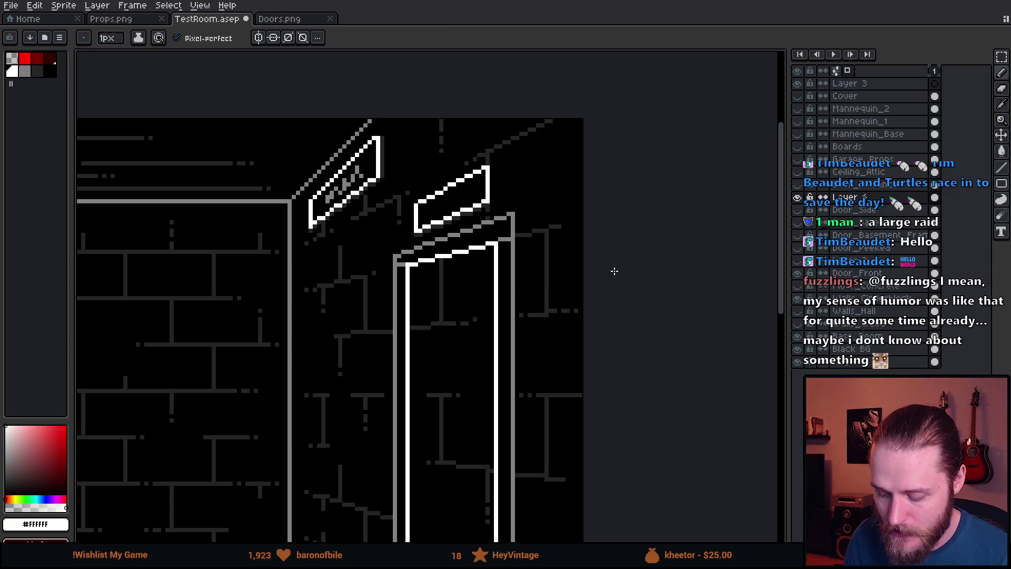
{"action": "scroll", "coordinate": [311, 287], "scroll_direction": "down", "scroll_amount": 2}
{"action": "scroll", "coordinate": [418, 261], "scroll_direction": "up", "scroll_amount": 1}
{"action": "scroll", "coordinate": [417, 262], "scroll_direction": "up", "scroll_amount": 4}
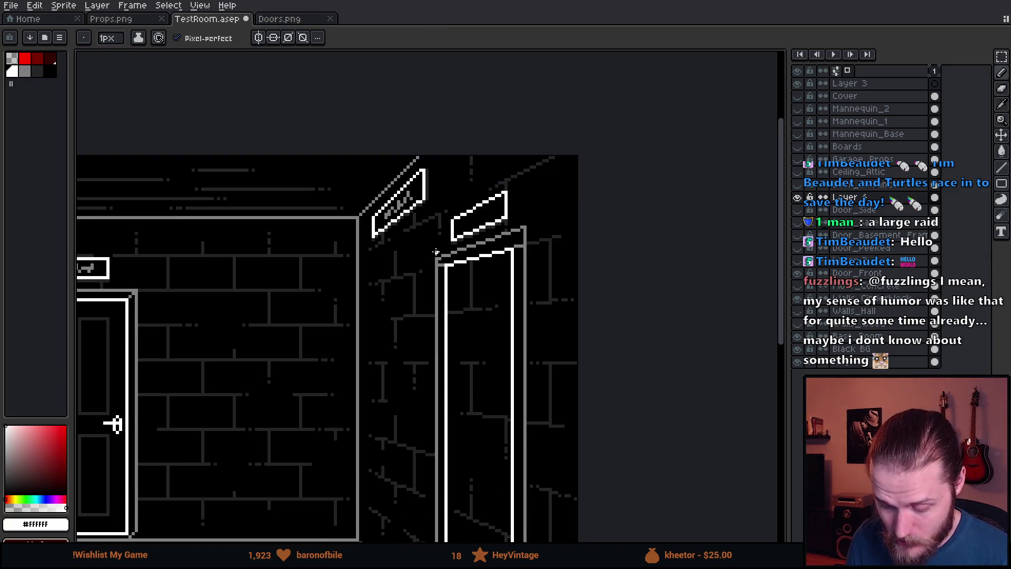
{"action": "scroll", "coordinate": [536, 173], "scroll_direction": "down", "scroll_amount": 1}
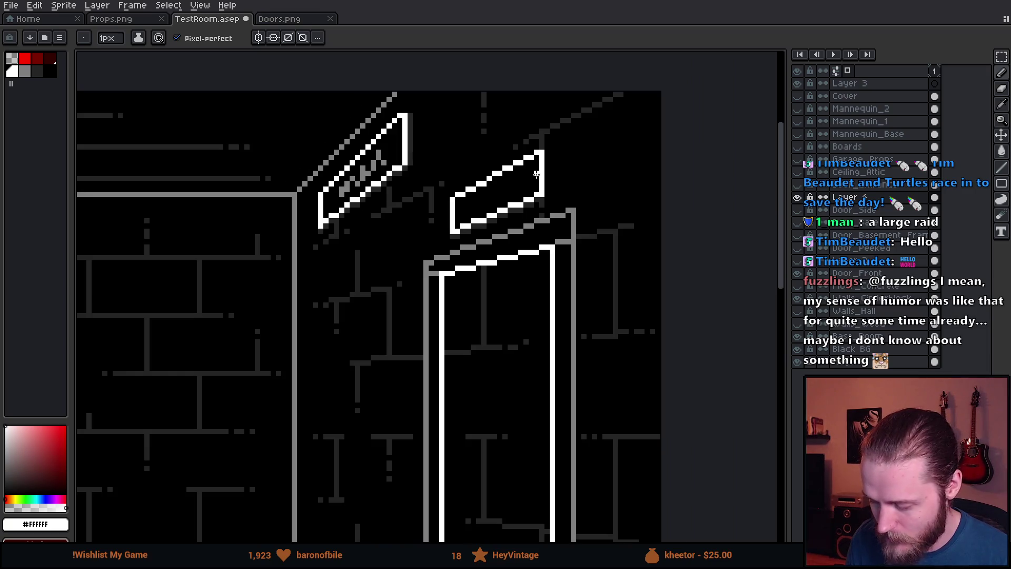
{"action": "scroll", "coordinate": [550, 192], "scroll_direction": "up", "scroll_amount": 1}
{"action": "scroll", "coordinate": [554, 196], "scroll_direction": "up", "scroll_amount": 3}
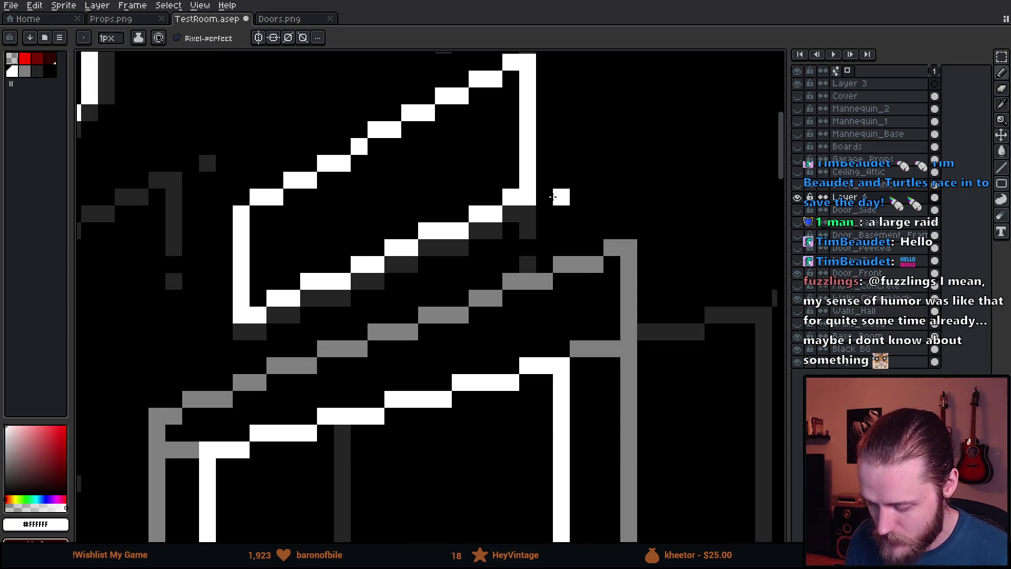
{"action": "left_click", "coordinate": [526, 216], "text": "alt"}
{"action": "scroll", "coordinate": [553, 258], "scroll_direction": "down", "scroll_amount": 3}
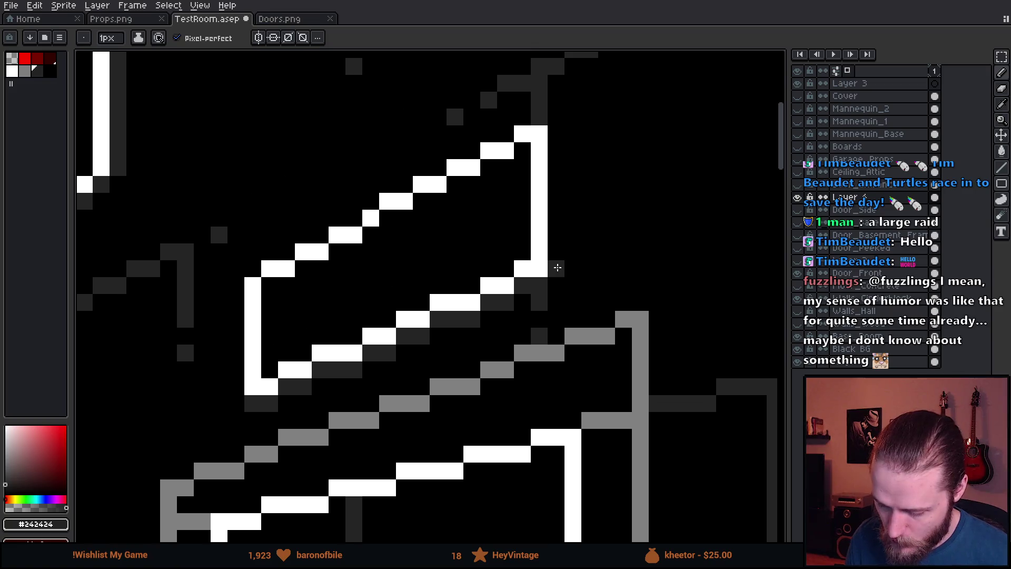
{"action": "scroll", "coordinate": [557, 261], "scroll_direction": "up", "scroll_amount": 2}
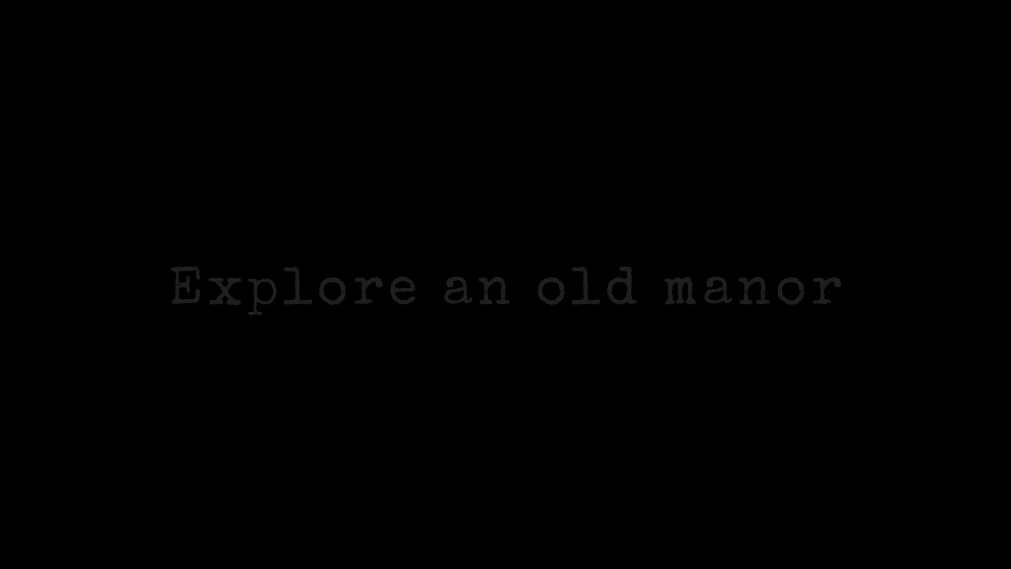
- Watch the trailer's cabinet and box clips up to the 'You are not alone' card
{"action": "left_click", "coordinate": [339, 354]}
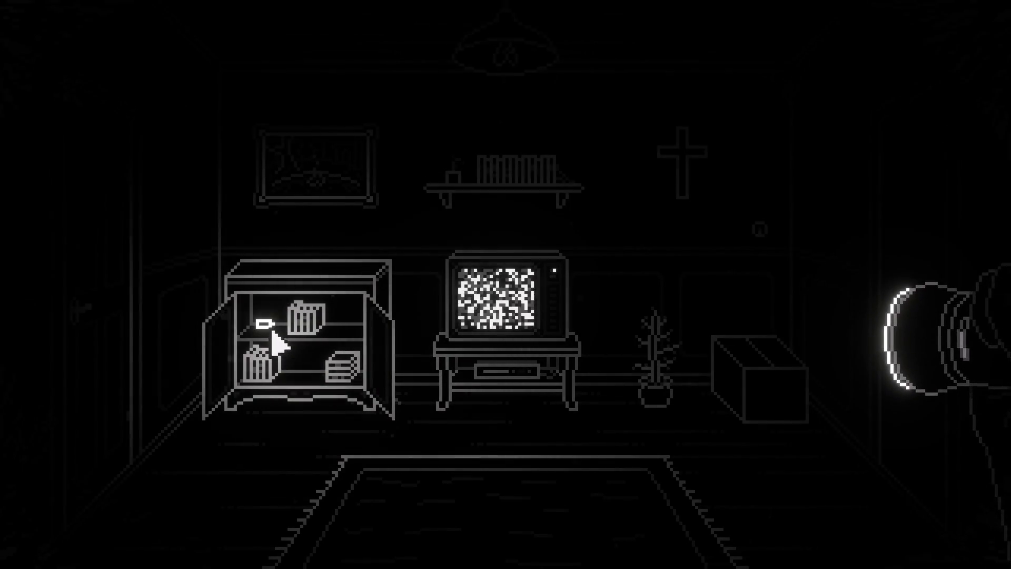
{"action": "left_click", "coordinate": [734, 384]}
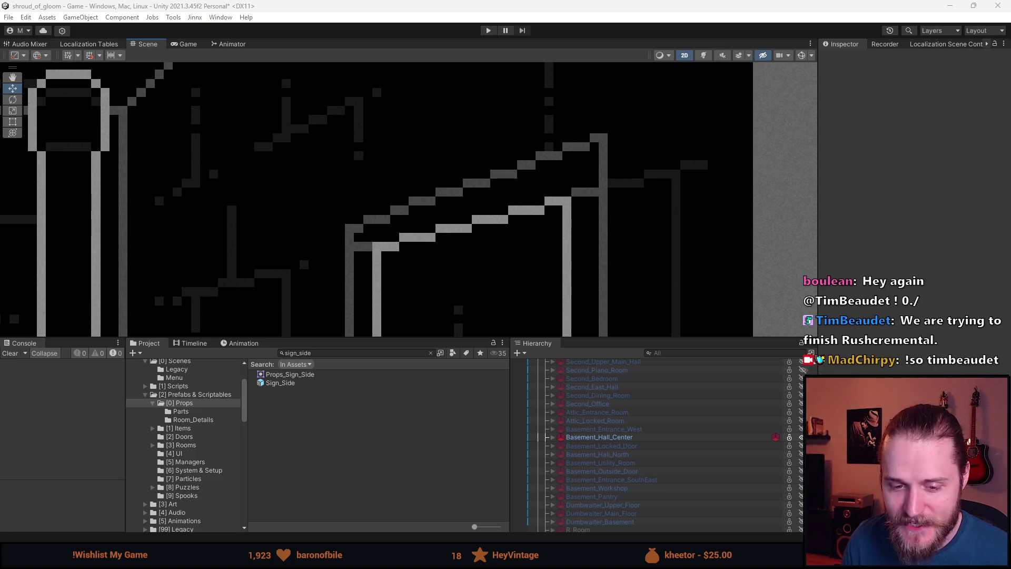
- Zoom the Scene view around the hallway while the sign_side search stays listed
{"action": "scroll", "coordinate": [289, 224], "scroll_direction": "down", "scroll_amount": 3}
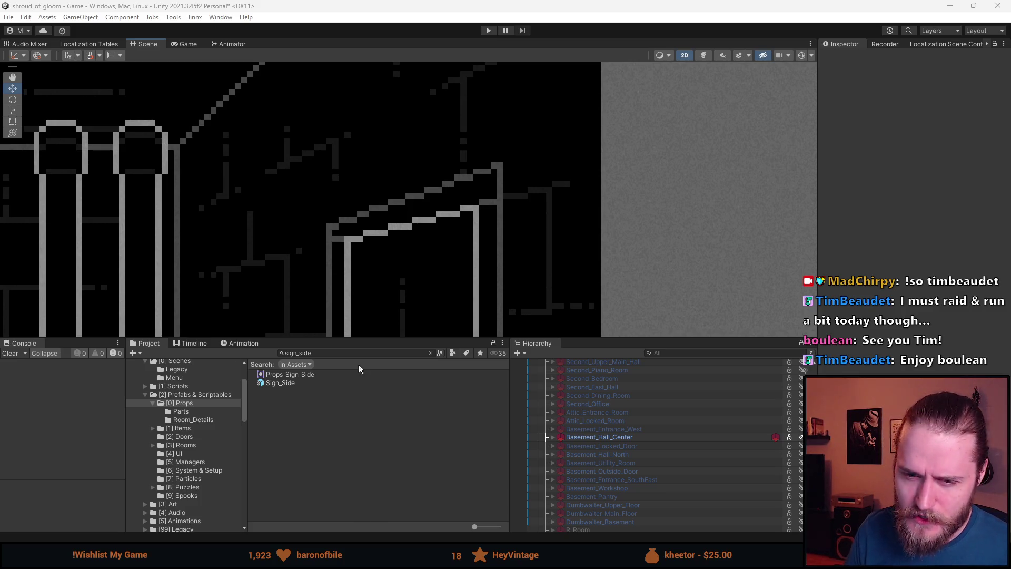
{"action": "scroll", "coordinate": [358, 270], "scroll_direction": "down", "scroll_amount": 1}
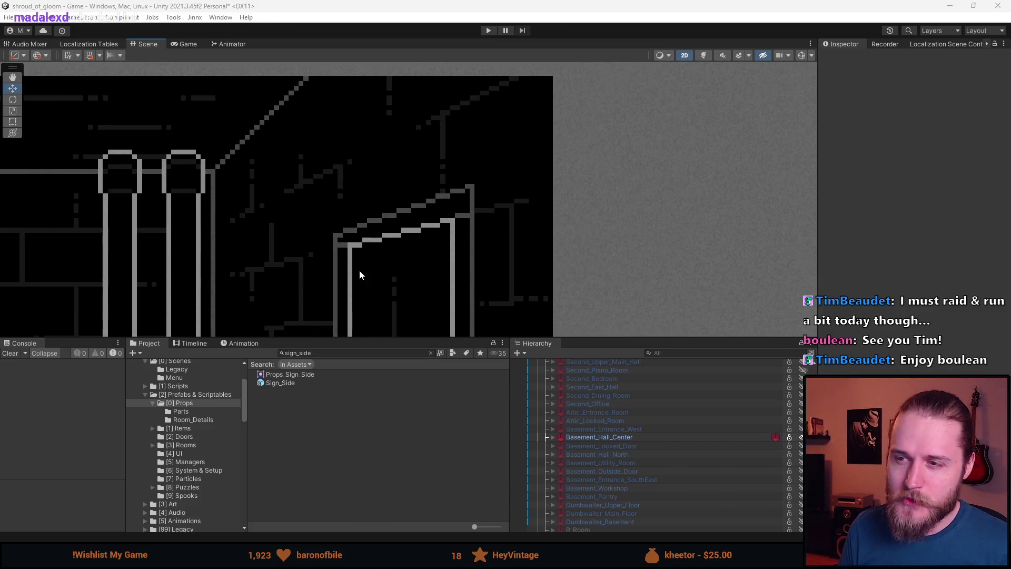
{"action": "scroll", "coordinate": [408, 234], "scroll_direction": "up", "scroll_amount": 1}
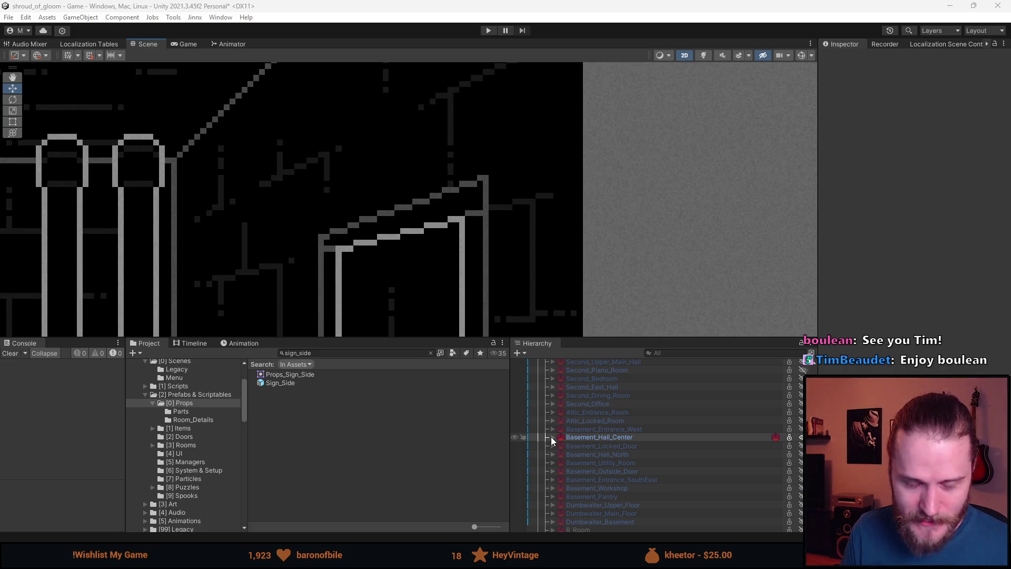
- Expand Basement_Hall_Center to list Lamp_Bulb, Shelf_Wall and Small_Sign_Box_0, and heighten the lower panels
{"action": "left_click", "coordinate": [551, 438]}
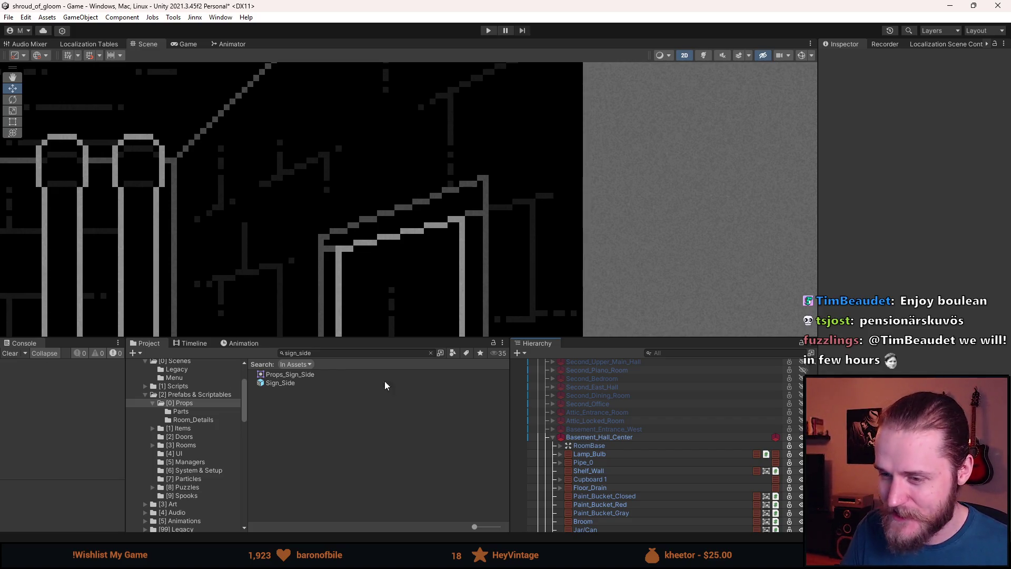
{"action": "left_click_drag", "start_coordinate": [415, 337], "coordinate": [417, 262]}
{"action": "scroll", "coordinate": [414, 169], "scroll_direction": "down", "scroll_amount": 2}
{"action": "scroll", "coordinate": [414, 168], "scroll_direction": "up", "scroll_amount": 2}
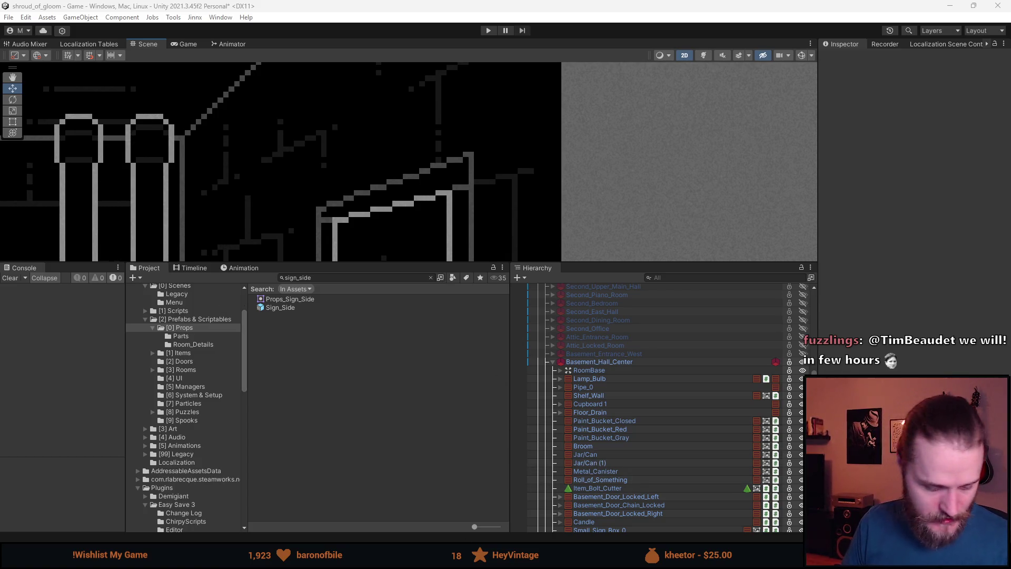
- Redraw the right sign's top edge as a stair-step diagonal from its right corner
{"action": "key", "text": "alt+Tab"}
{"action": "scroll", "coordinate": [422, 226], "scroll_direction": "down", "scroll_amount": 2}
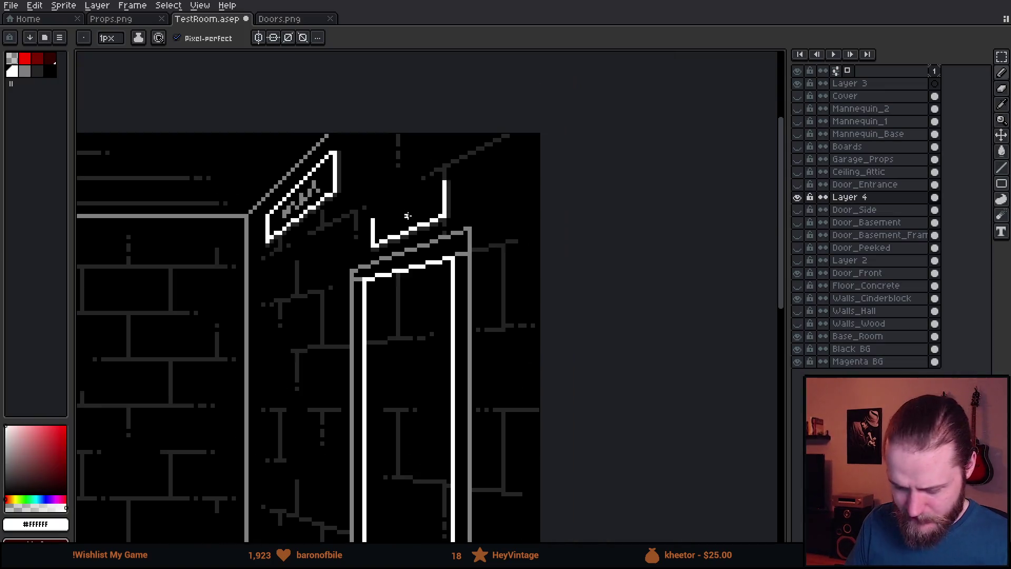
{"action": "scroll", "coordinate": [413, 193], "scroll_direction": "up", "scroll_amount": 5}
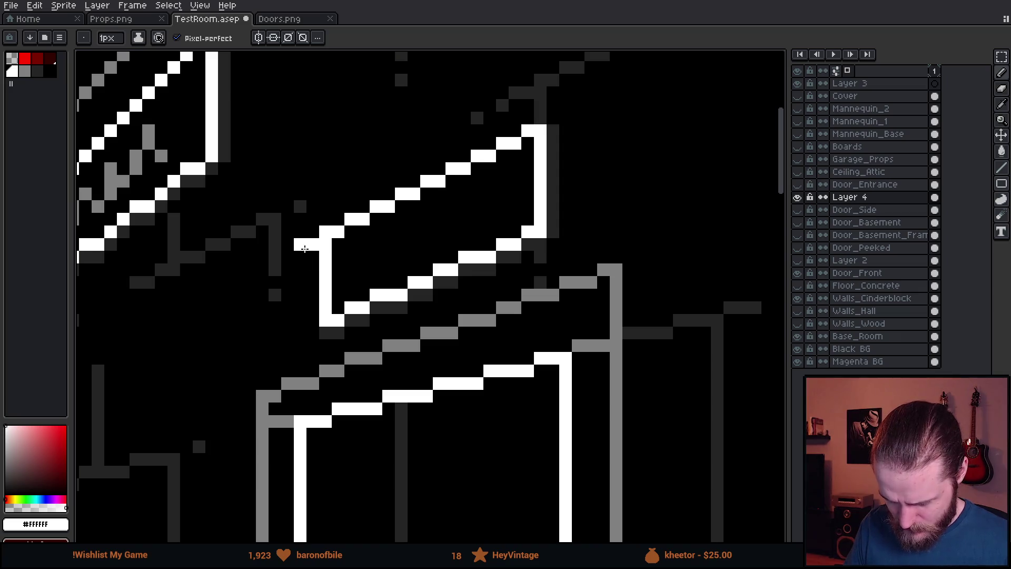
{"action": "left_click", "coordinate": [326, 246], "text": "shift"}
{"action": "scroll", "coordinate": [325, 246], "scroll_direction": "down", "scroll_amount": 4}
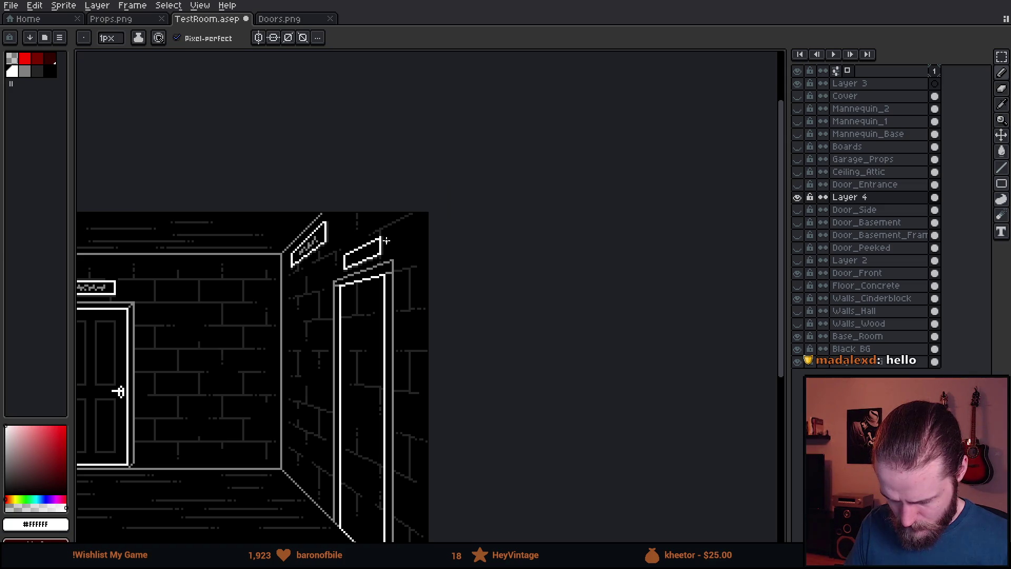
{"action": "scroll", "coordinate": [345, 267], "scroll_direction": "up", "scroll_amount": 3}
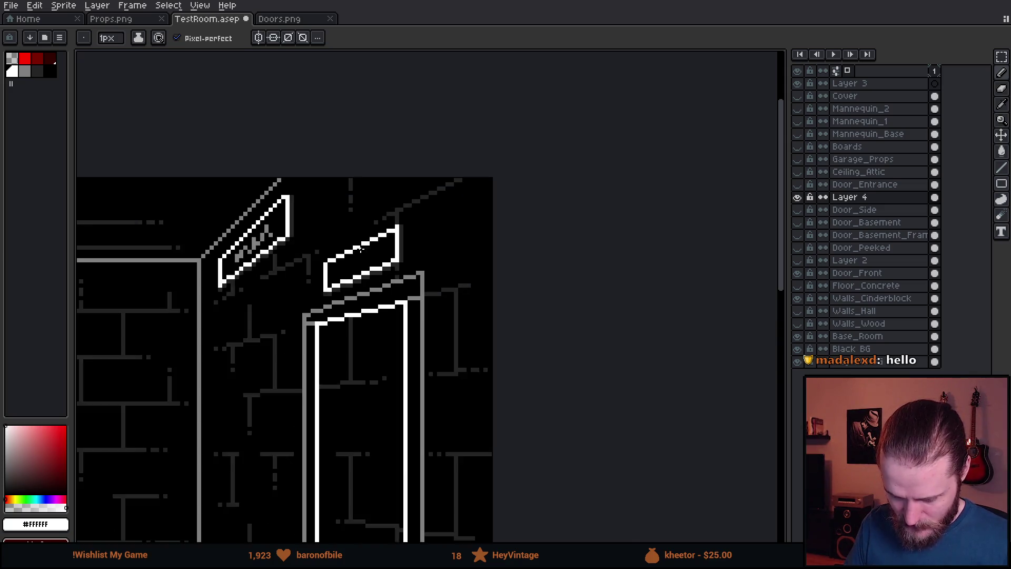
{"action": "scroll", "coordinate": [300, 310], "scroll_direction": "up", "scroll_amount": 1}
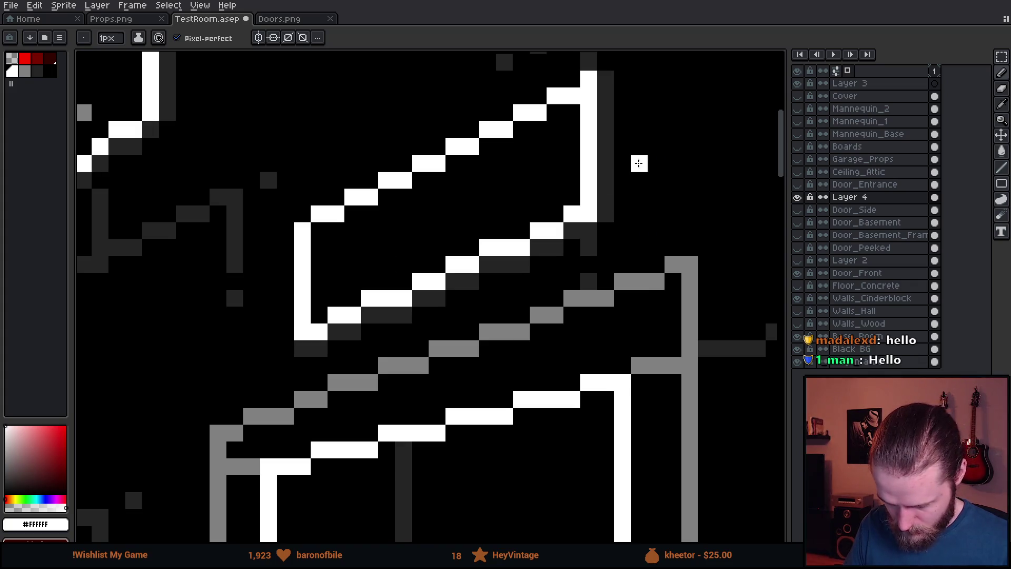
{"action": "scroll", "coordinate": [548, 179], "scroll_direction": "down", "scroll_amount": 2}
{"action": "scroll", "coordinate": [548, 179], "scroll_direction": "up", "scroll_amount": 2}
{"action": "scroll", "coordinate": [411, 226], "scroll_direction": "down", "scroll_amount": 2}
{"action": "scroll", "coordinate": [492, 140], "scroll_direction": "up", "scroll_amount": 2}
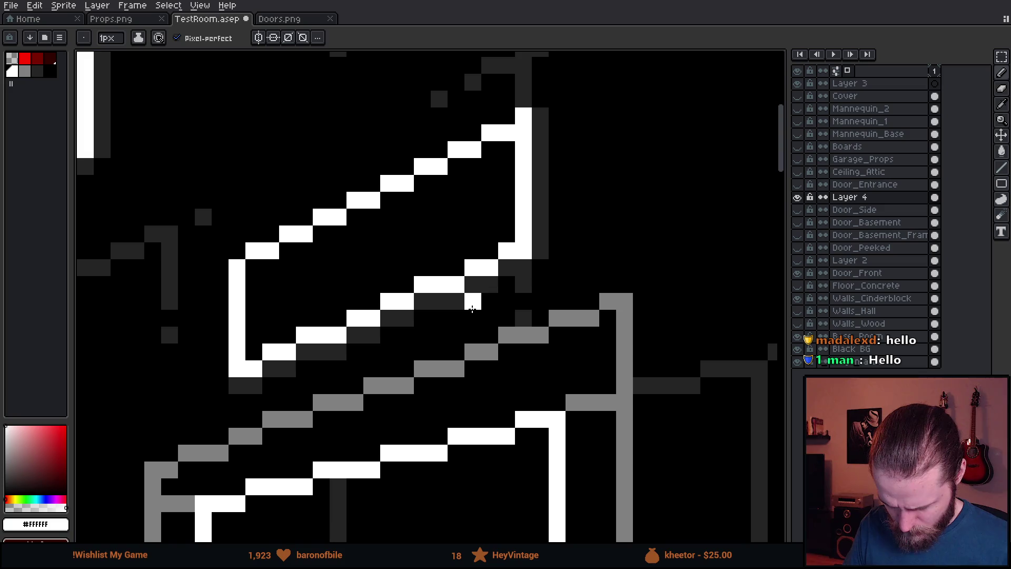
{"action": "key", "text": "ctrl+z"}
{"action": "mouse_move", "coordinate": [519, 131]}
{"action": "left_mouse_down"}
{"action": "mouse_move", "coordinate": [506, 126]}
{"action": "mouse_move", "coordinate": [257, 244]}
{"action": "left_mouse_up"}
{"action": "key", "text": "ctrl+z"}
{"action": "mouse_move", "coordinate": [507, 116]}
{"action": "left_mouse_down"}
{"action": "mouse_move", "coordinate": [456, 164]}
{"action": "mouse_move", "coordinate": [240, 252]}
{"action": "left_mouse_up"}
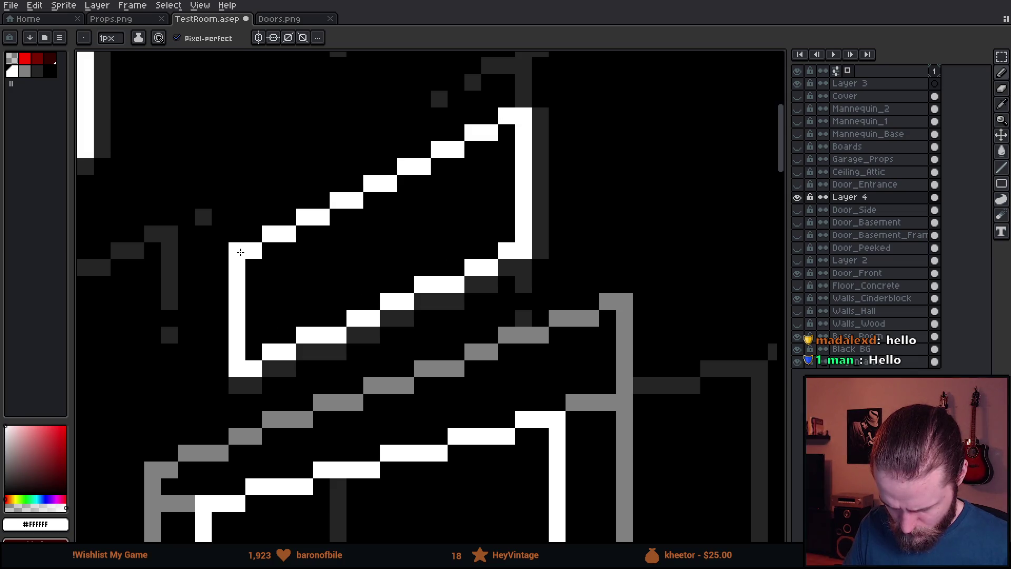
- Select the lettered left sign and drag a copy of it over the right door's sign
{"action": "scroll", "coordinate": [243, 253], "scroll_direction": "down", "scroll_amount": 3}
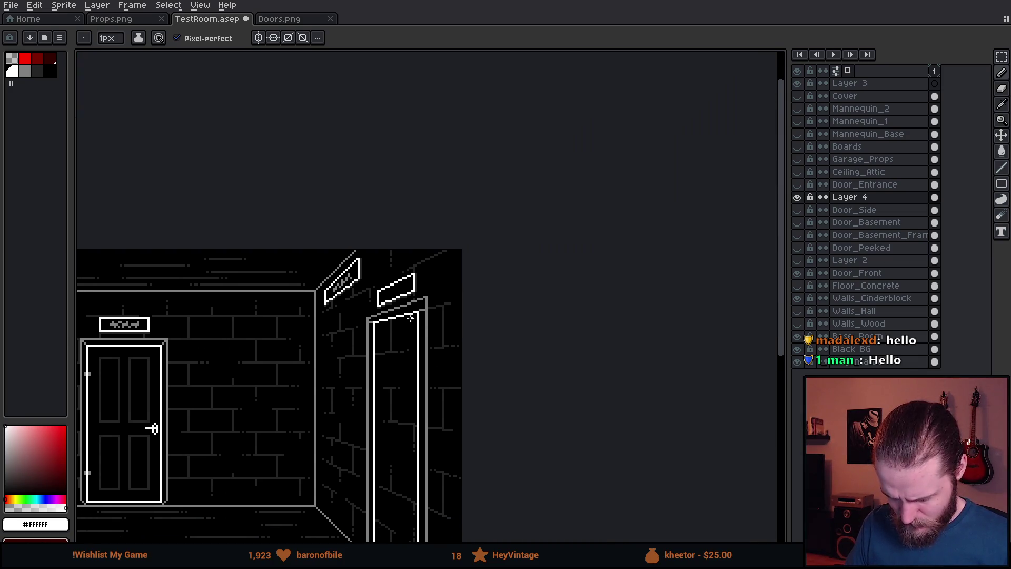
{"action": "scroll", "coordinate": [350, 289], "scroll_direction": "up", "scroll_amount": 3}
{"action": "scroll", "coordinate": [350, 289], "scroll_direction": "down", "scroll_amount": 3}
{"action": "scroll", "coordinate": [610, 323], "scroll_direction": "up", "scroll_amount": 4}
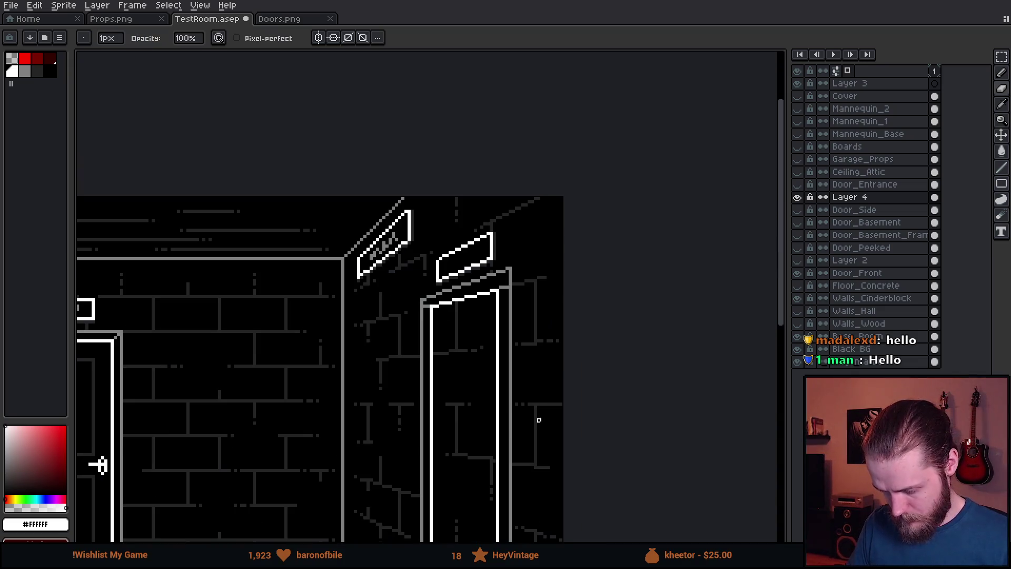
{"action": "scroll", "coordinate": [611, 322], "scroll_direction": "down", "scroll_amount": 1}
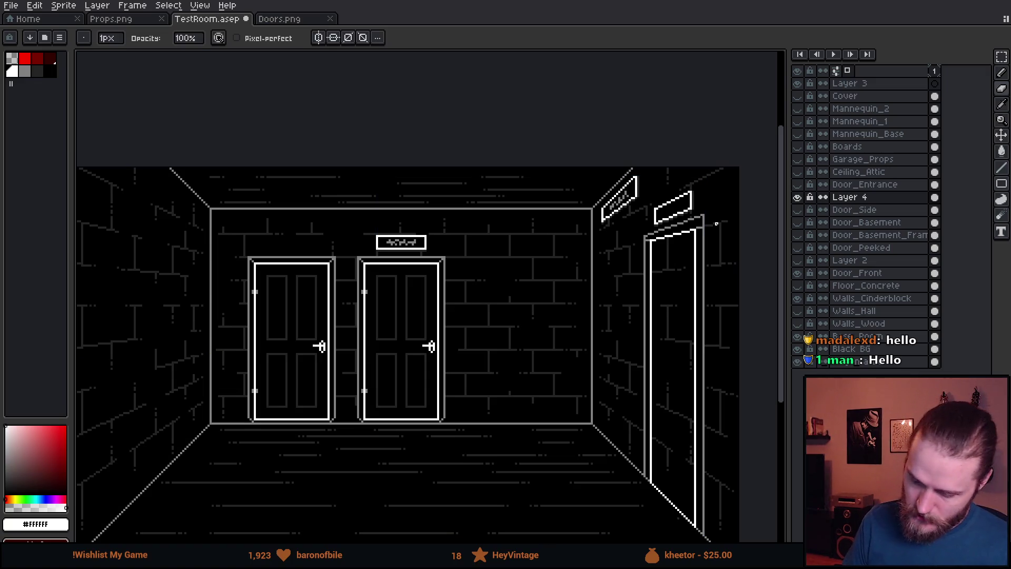
{"action": "left_click_drag", "start_coordinate": [724, 198], "coordinate": [630, 212]}
{"action": "scroll", "coordinate": [612, 223], "scroll_direction": "up", "scroll_amount": 5}
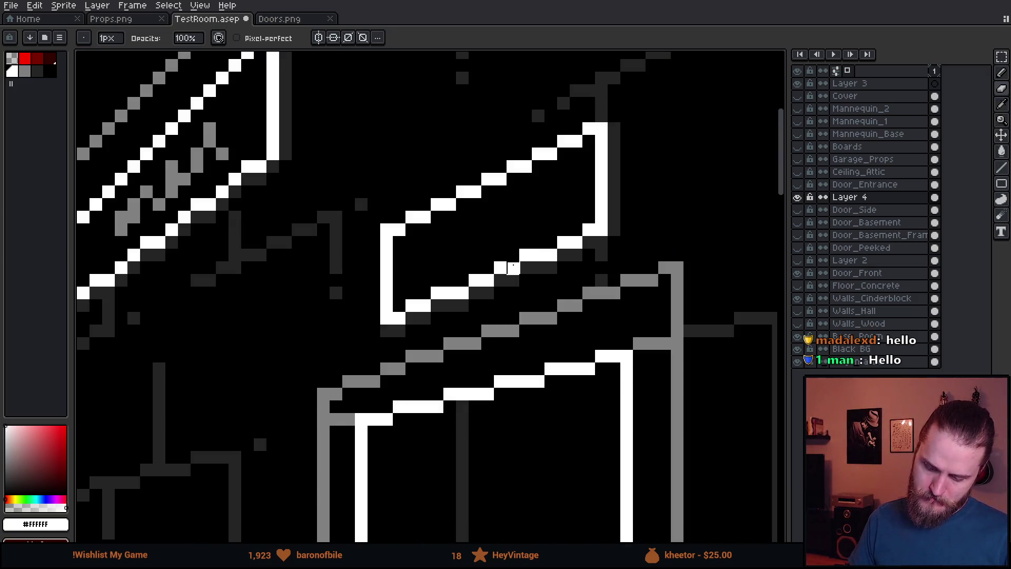
{"action": "scroll", "coordinate": [516, 271], "scroll_direction": "down", "scroll_amount": 5}
{"action": "left_click_drag", "start_coordinate": [581, 259], "coordinate": [710, 197]}
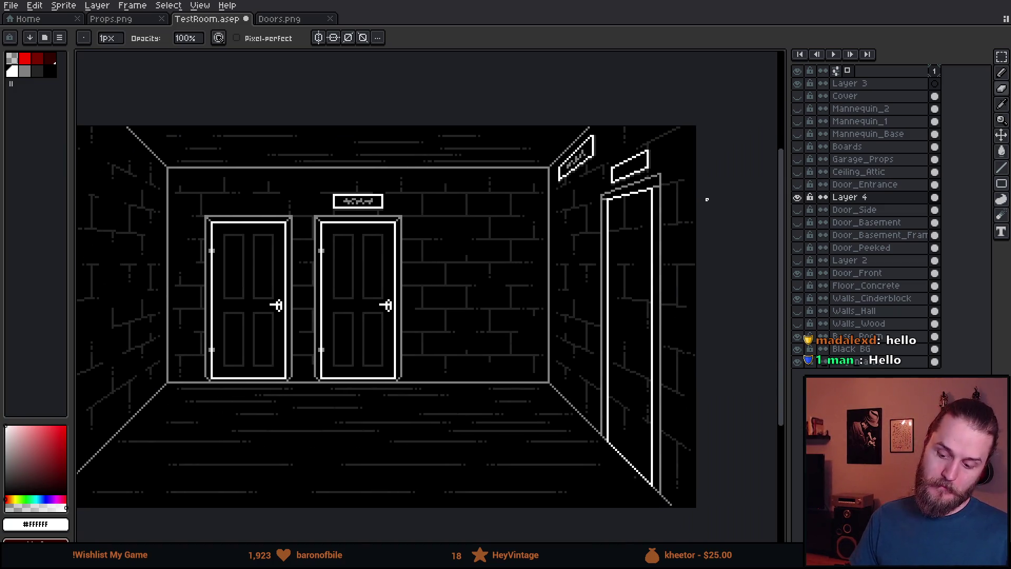
{"action": "scroll", "coordinate": [629, 158], "scroll_direction": "up", "scroll_amount": 5}
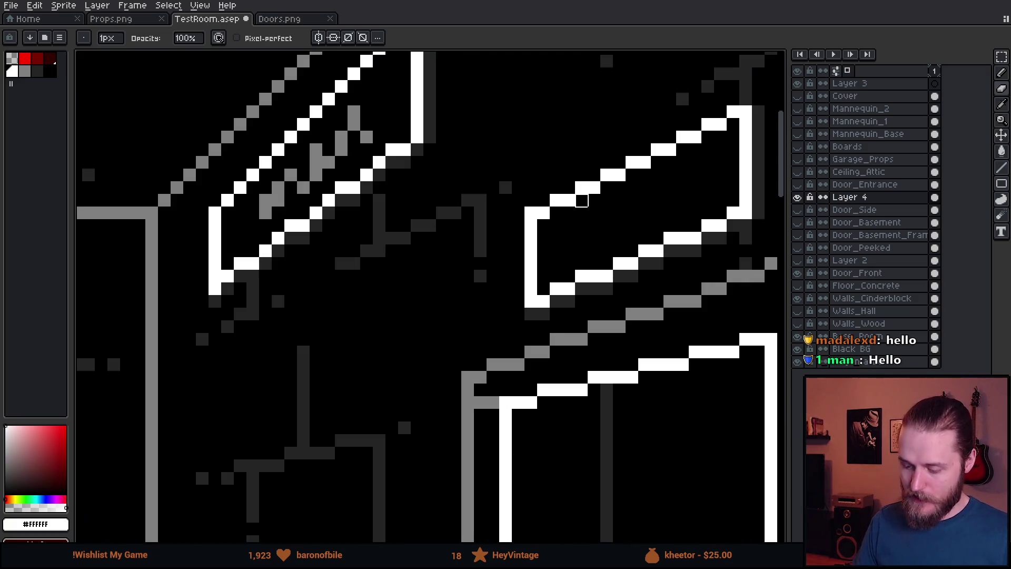
{"action": "left_click_drag", "start_coordinate": [534, 187], "coordinate": [394, 233]}
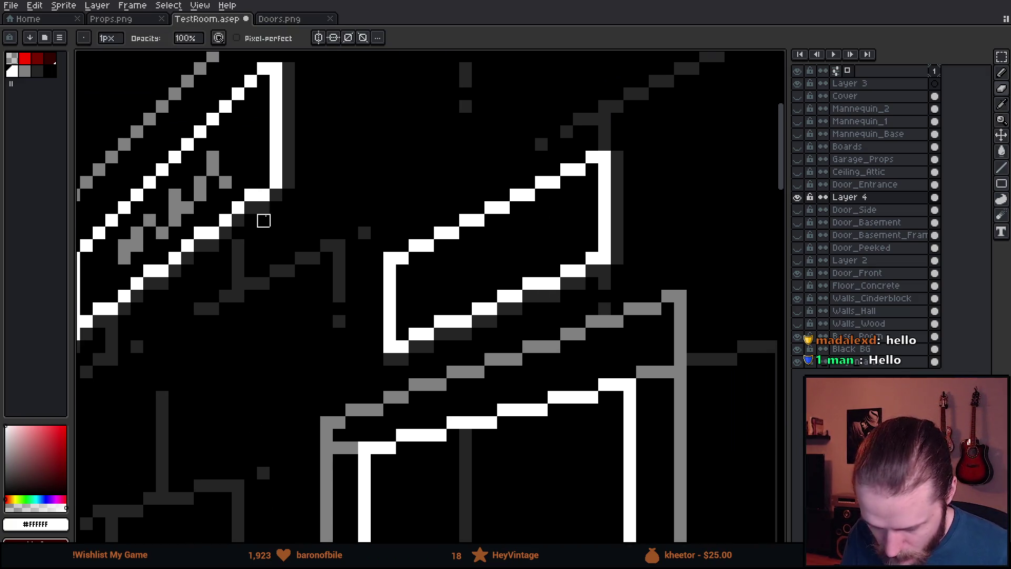
{"action": "scroll", "coordinate": [262, 219], "scroll_direction": "down", "scroll_amount": 2}
{"action": "key", "text": "m"}
{"action": "mouse_move", "coordinate": [292, 133]}
{"action": "left_mouse_down"}
{"action": "mouse_move", "coordinate": [226, 226]}
{"action": "mouse_move", "coordinate": [124, 295]}
{"action": "left_mouse_up"}
{"action": "mouse_move", "coordinate": [239, 276]}
{"action": "left_mouse_down"}
{"action": "mouse_move", "coordinate": [396, 285]}
{"action": "mouse_move", "coordinate": [395, 243]}
{"action": "left_mouse_up"}
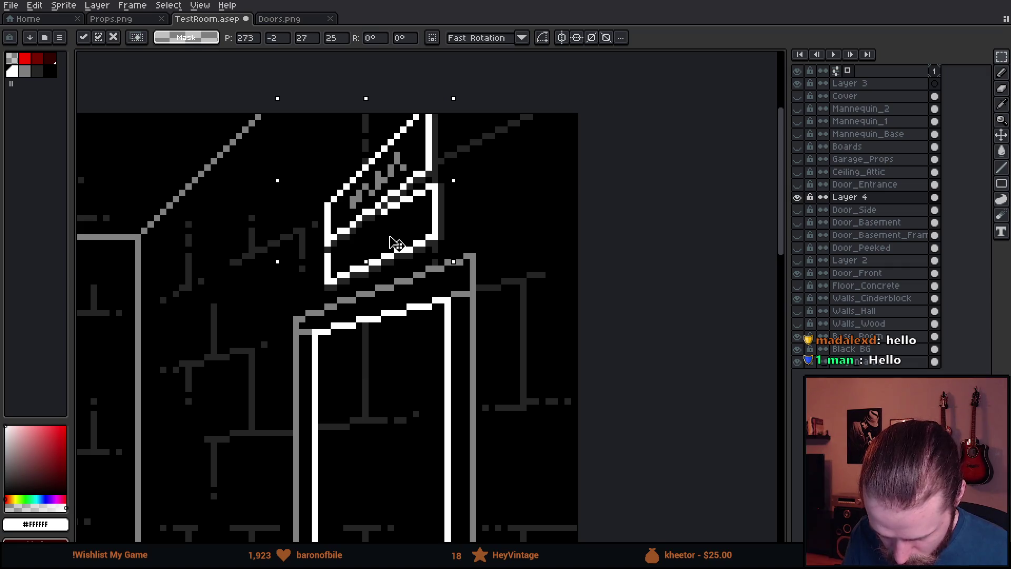
- Move the copied sign left and down into place and commit it
{"action": "mouse_move", "coordinate": [396, 243]}
{"action": "left_mouse_down"}
{"action": "mouse_move", "coordinate": [232, 267]}
{"action": "mouse_move", "coordinate": [192, 322]}
{"action": "left_mouse_up"}
{"action": "key", "text": "Return"}
{"action": "scroll", "coordinate": [442, 197], "scroll_direction": "up", "scroll_amount": 2}
{"action": "scroll", "coordinate": [442, 197], "scroll_direction": "up", "scroll_amount": 1}
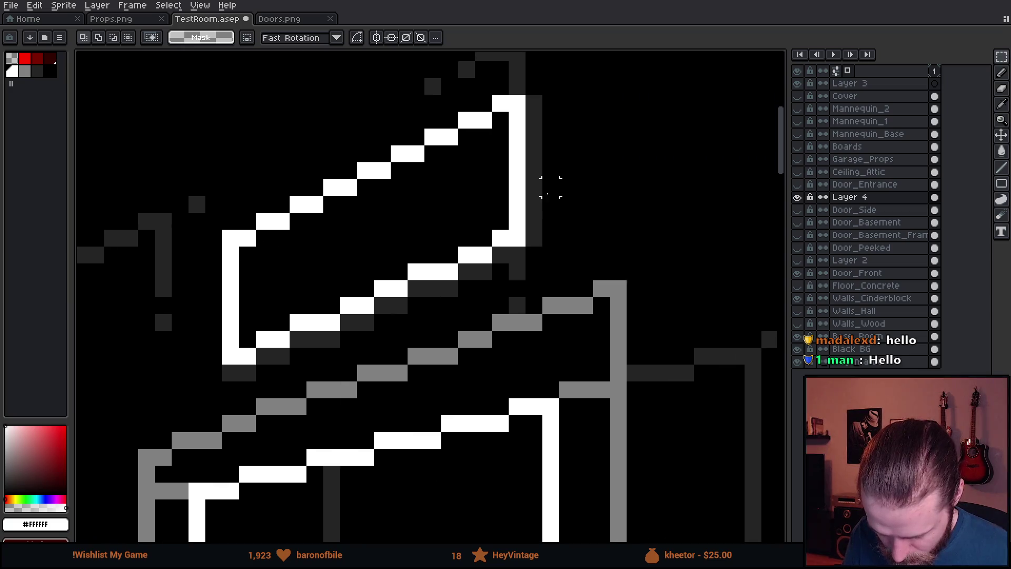
- Erase the old outline's white stair-step and upper diagonal pixels with a 2px eraser
{"action": "mouse_move", "coordinate": [584, 68]}
{"action": "left_mouse_down"}
{"action": "mouse_move", "coordinate": [532, 311]}
{"action": "mouse_move", "coordinate": [511, 327]}
{"action": "left_mouse_up"}
{"action": "left_click", "coordinate": [684, 355]}
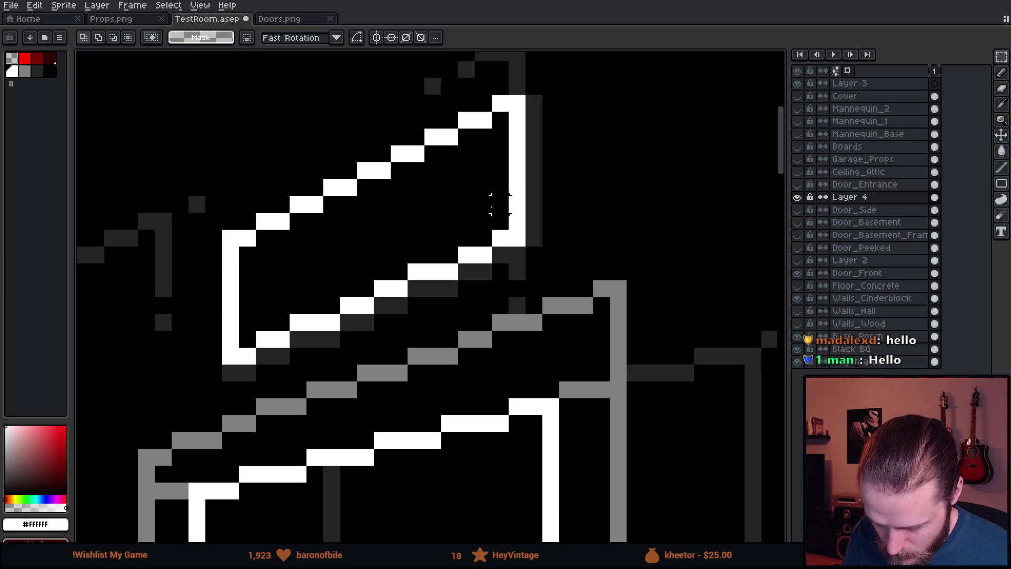
{"action": "key", "text": "e"}
{"action": "left_click_drag", "start_coordinate": [305, 216], "coordinate": [301, 344]}
{"action": "key", "text": "ctrl+z"}
{"action": "mouse_move", "coordinate": [302, 208]}
{"action": "left_mouse_down"}
{"action": "mouse_move", "coordinate": [306, 381]}
{"action": "mouse_move", "coordinate": [327, 383]}
{"action": "mouse_move", "coordinate": [368, 248]}
{"action": "mouse_move", "coordinate": [440, 118]}
{"action": "mouse_move", "coordinate": [446, 243]}
{"action": "mouse_move", "coordinate": [491, 311]}
{"action": "mouse_move", "coordinate": [509, 314]}
{"action": "left_mouse_up"}
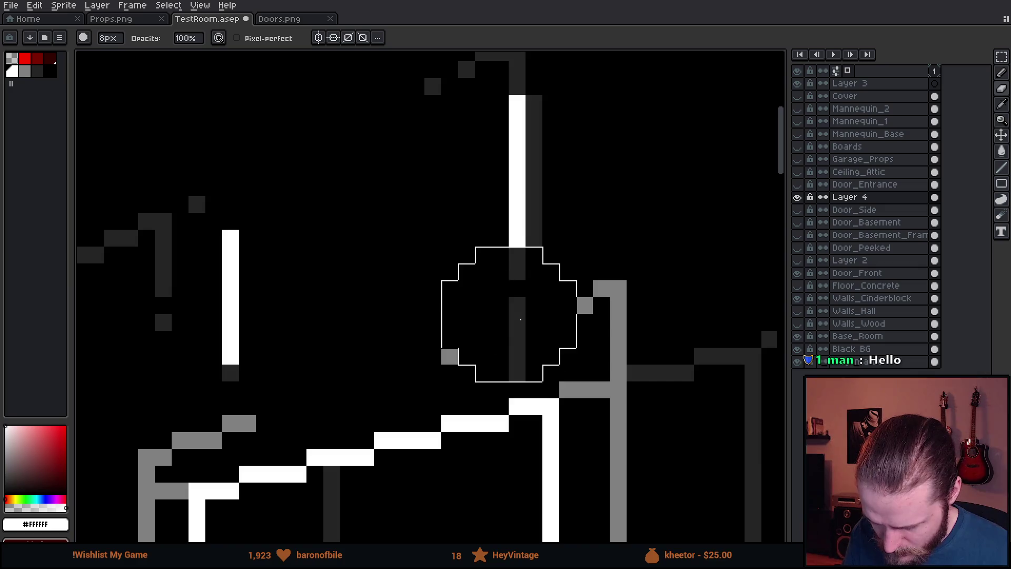
{"action": "key", "text": "ctrl+z"}
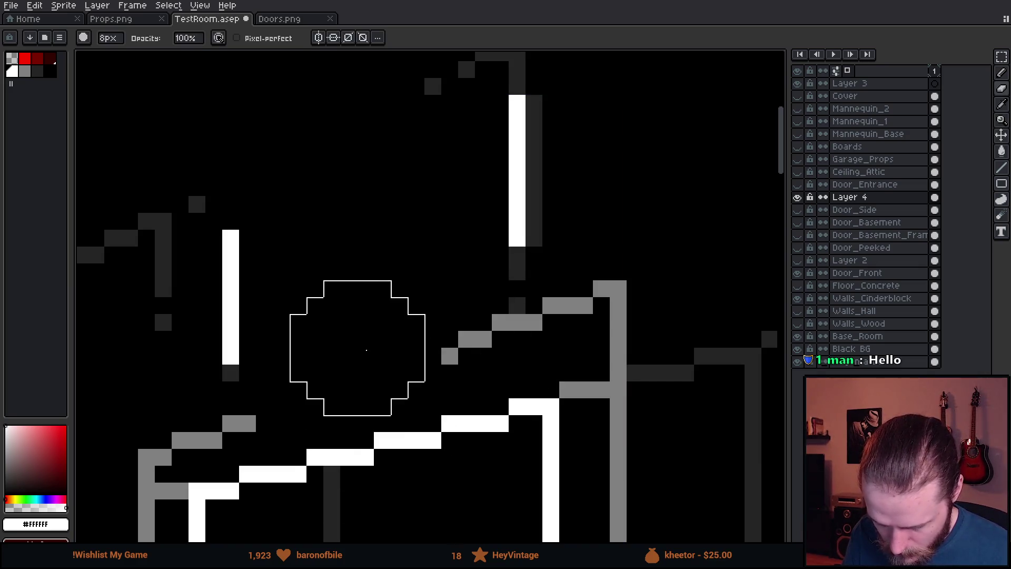
{"action": "key", "text": "ctrl+z"}
{"action": "key", "text": "ctrl+z"}
{"action": "key", "text": "ctrl+z"}
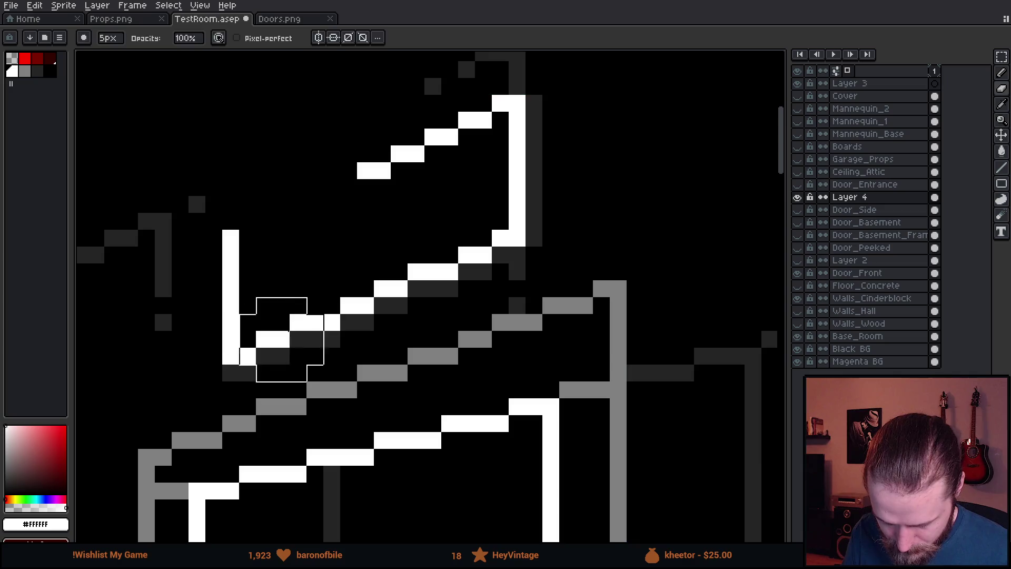
{"action": "key", "text": "minus"}
{"action": "key", "text": "minus"}
{"action": "mouse_move", "coordinate": [255, 357]}
{"action": "left_mouse_down"}
{"action": "mouse_move", "coordinate": [357, 295]}
{"action": "mouse_move", "coordinate": [496, 262]}
{"action": "mouse_move", "coordinate": [290, 345]}
{"action": "left_mouse_up"}
{"action": "mouse_move", "coordinate": [339, 176]}
{"action": "left_mouse_down"}
{"action": "mouse_move", "coordinate": [458, 129]}
{"action": "mouse_move", "coordinate": [490, 90]}
{"action": "left_mouse_up"}
- Shift the top white column one pixel left and draw a new 1px stepped bottom diagonal
{"action": "key", "text": "alt"}
{"action": "key", "text": "m"}
{"action": "left_click_drag", "start_coordinate": [475, 78], "coordinate": [627, 247]}
{"action": "key", "text": "Left"}
{"action": "key", "text": "ctrl+d"}
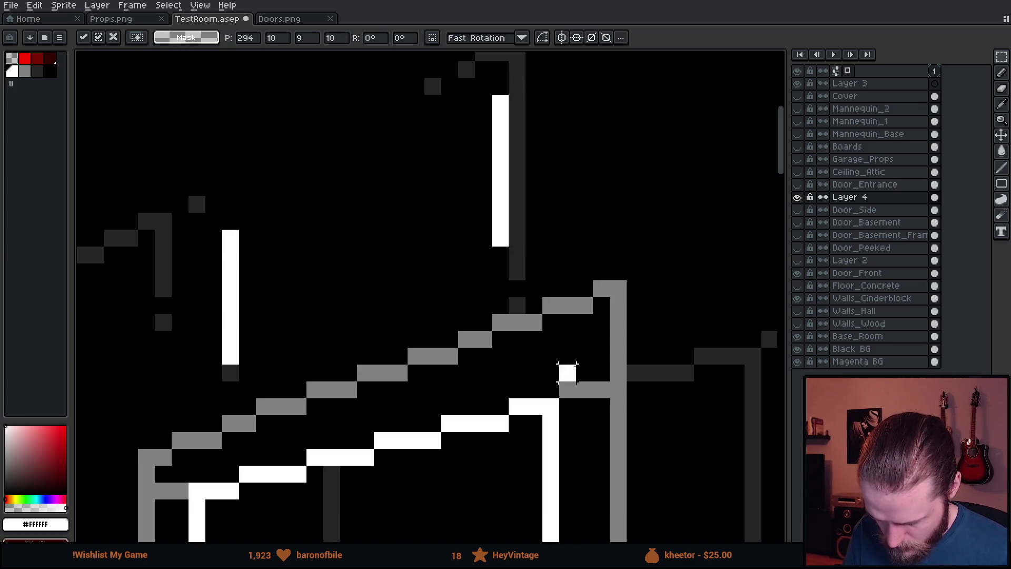
{"action": "key", "text": "b"}
{"action": "mouse_move", "coordinate": [232, 352]}
{"action": "left_mouse_down"}
{"action": "mouse_move", "coordinate": [497, 240]}
{"action": "mouse_move", "coordinate": [483, 243]}
{"action": "left_mouse_up"}
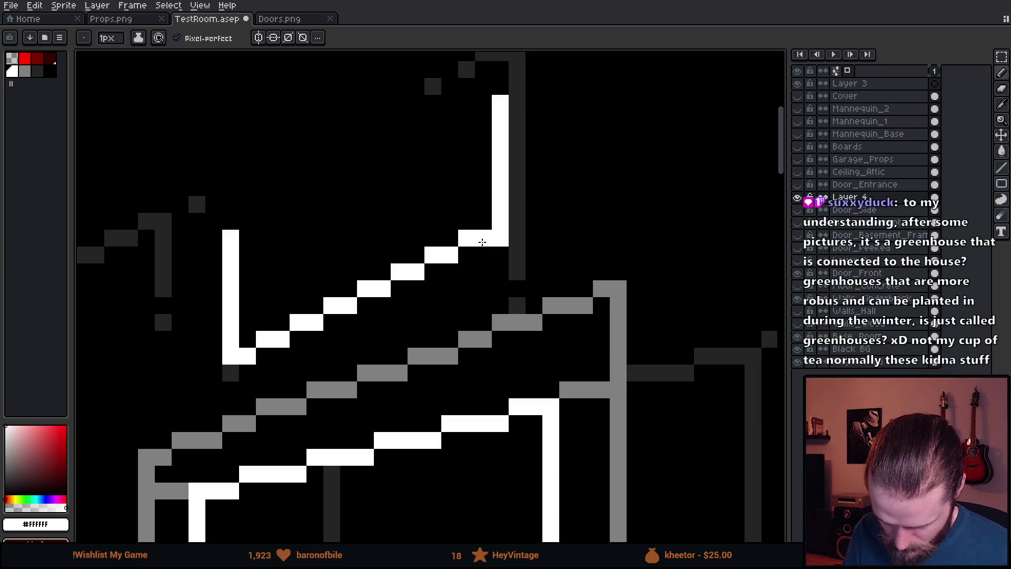
- Move the lower-left vertical white line into place as the sign's right side
{"action": "key", "text": "e"}
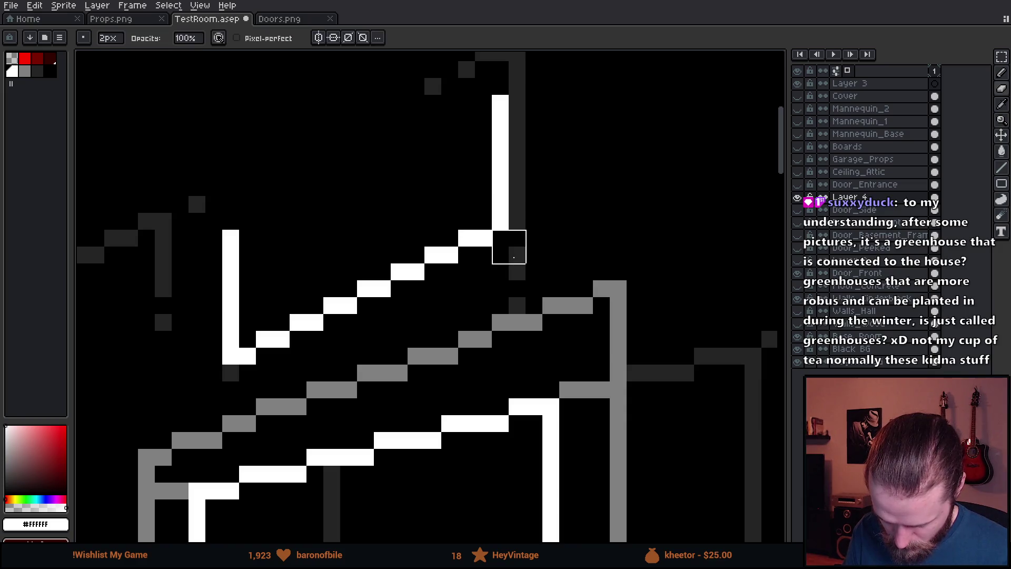
{"action": "scroll", "coordinate": [558, 337], "scroll_direction": "down", "scroll_amount": 3}
{"action": "scroll", "coordinate": [557, 338], "scroll_direction": "down", "scroll_amount": 3}
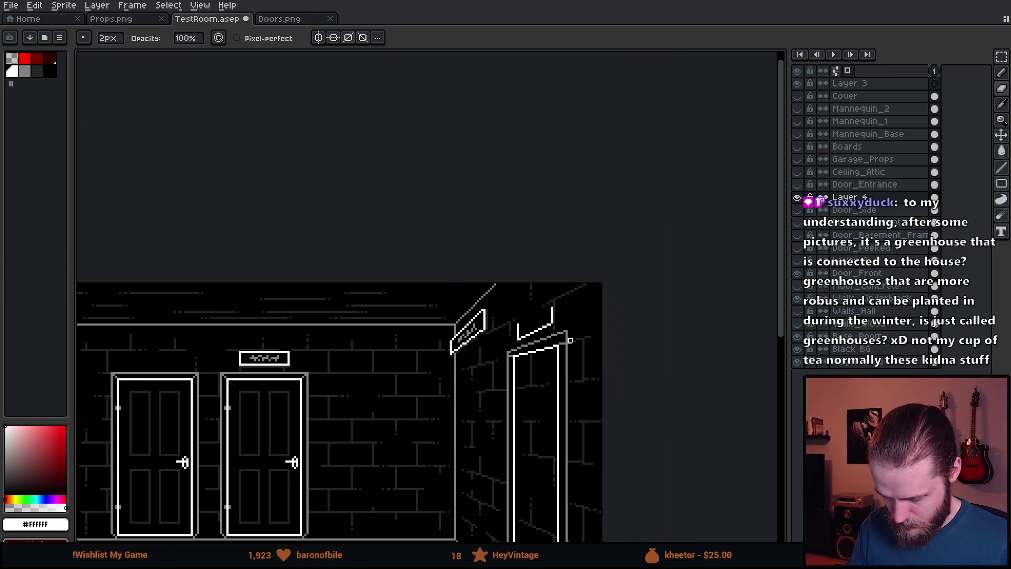
{"action": "scroll", "coordinate": [576, 348], "scroll_direction": "up", "scroll_amount": 5}
{"action": "key", "text": "v"}
{"action": "scroll", "coordinate": [345, 325], "scroll_direction": "up", "scroll_amount": 4}
{"action": "key", "text": "b"}
{"action": "scroll", "coordinate": [247, 310], "scroll_direction": "down", "scroll_amount": 3}
{"action": "key", "text": "m"}
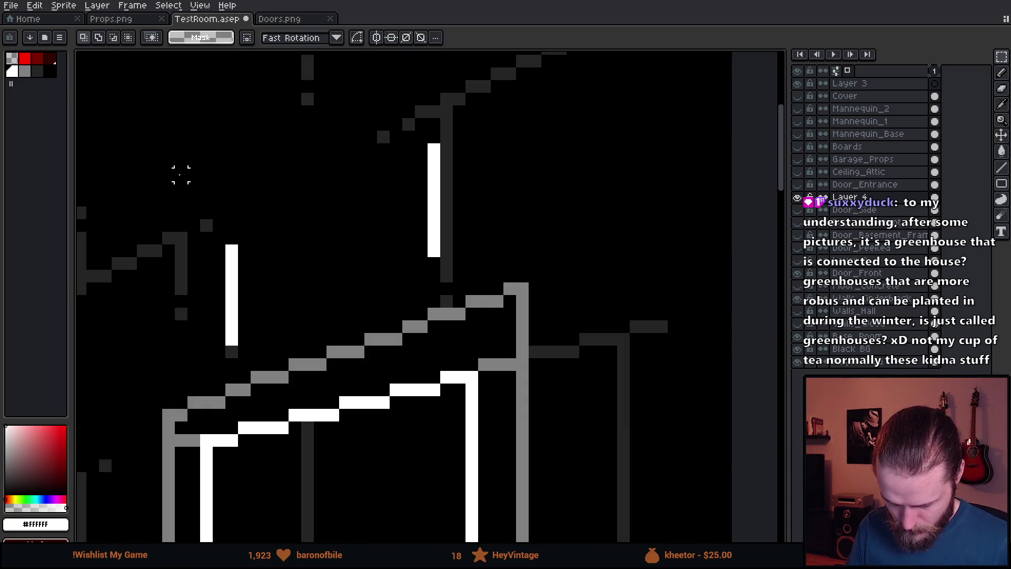
{"action": "left_click_drag", "start_coordinate": [218, 363], "coordinate": [226, 521]}
{"action": "left_click_drag", "start_coordinate": [447, 248], "coordinate": [445, 427]}
{"action": "key", "text": "ctrl+d"}
- Draw the sign's stepped bottom and top edges between its left and right sides
{"action": "scroll", "coordinate": [472, 323], "scroll_direction": "down", "scroll_amount": 3}
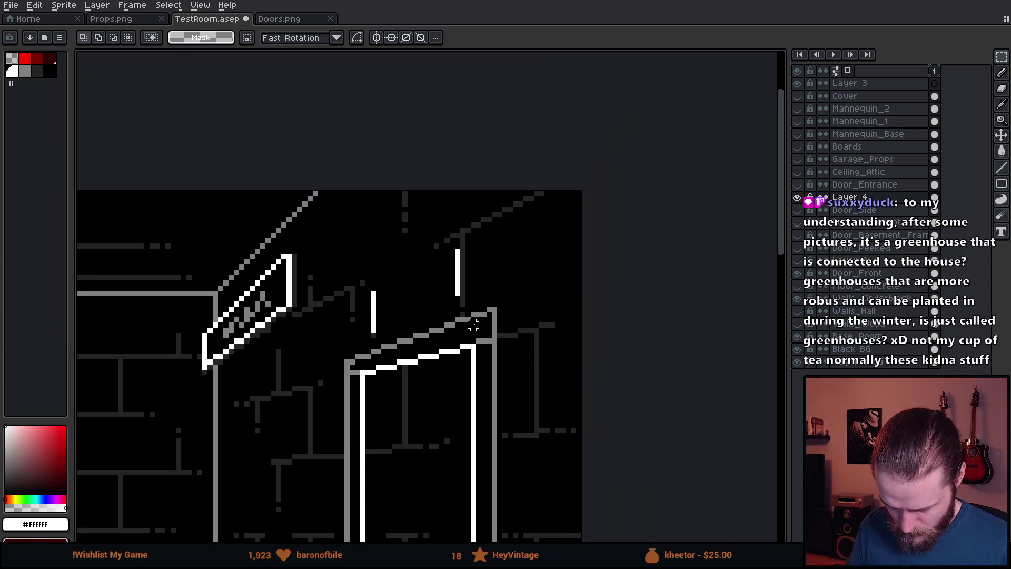
{"action": "scroll", "coordinate": [406, 322], "scroll_direction": "up", "scroll_amount": 3}
{"action": "key", "text": "b"}
{"action": "left_click", "coordinate": [287, 349]}
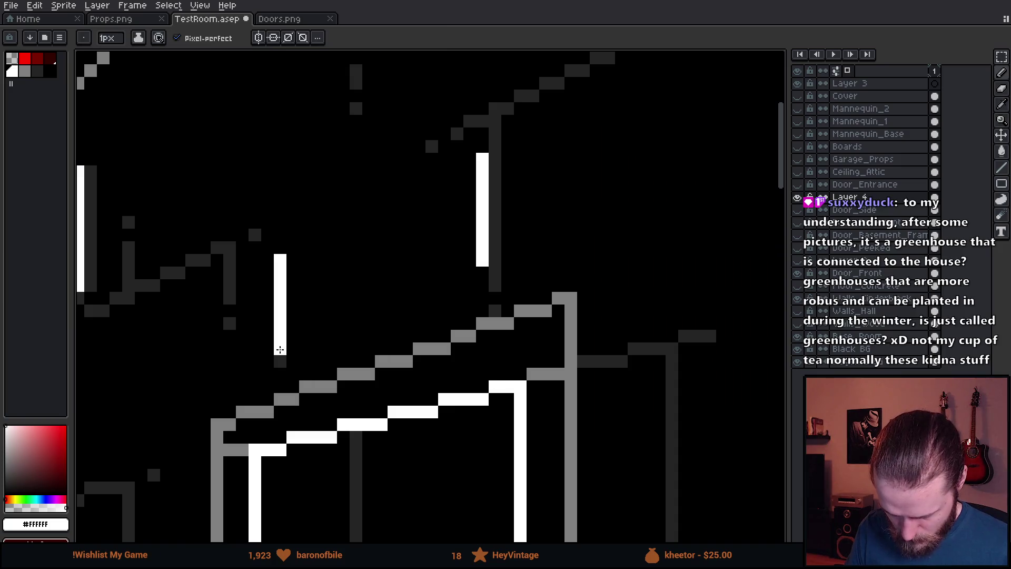
{"action": "left_click", "coordinate": [450, 287], "text": "shift"}
{"action": "left_click", "coordinate": [482, 273], "text": "shift"}
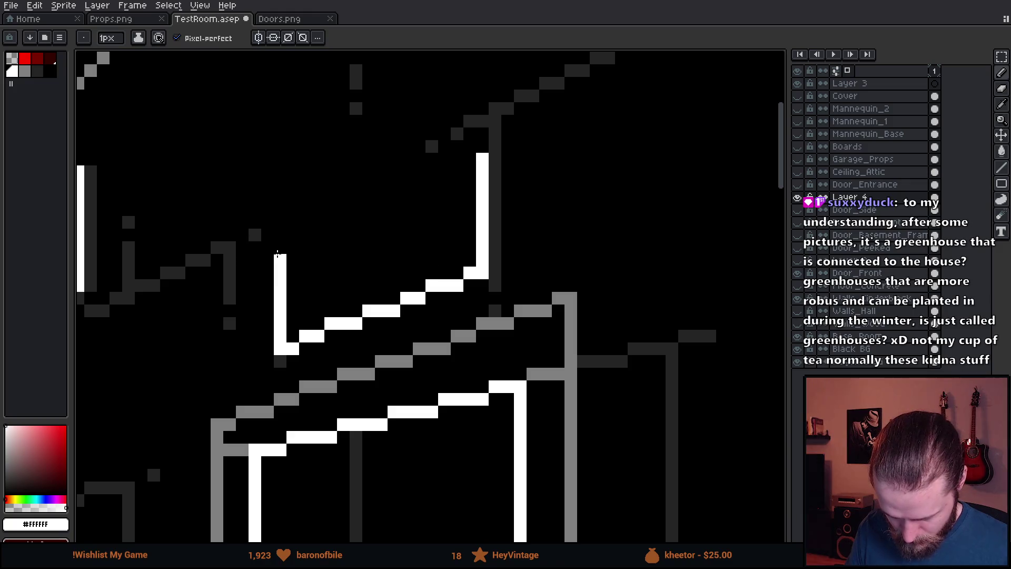
{"action": "left_click", "coordinate": [280, 254]}
{"action": "left_click", "coordinate": [483, 163], "text": "shift"}
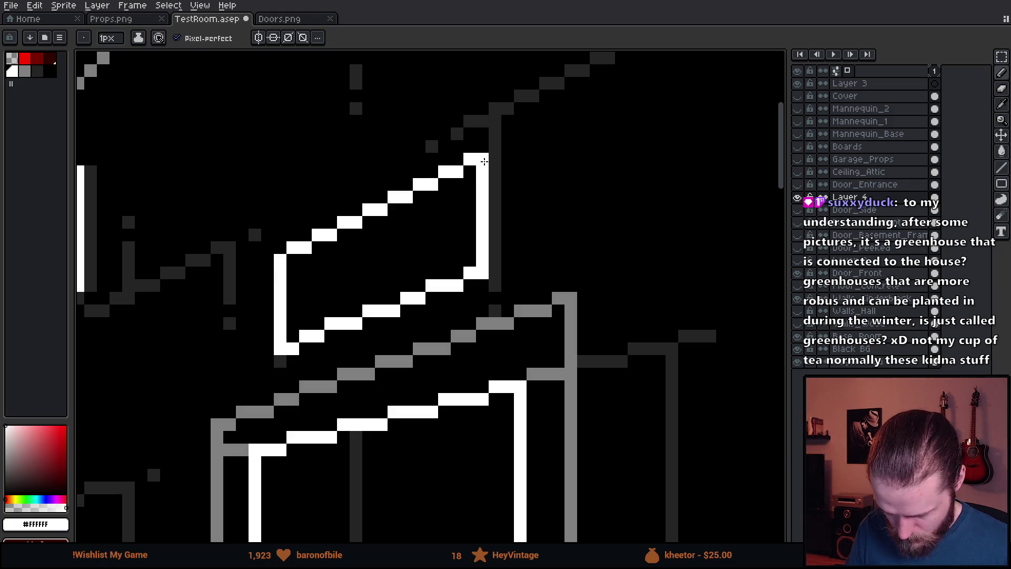
- Draw a dark grey #242424 shadow line beneath the sign's bottom edge
{"action": "scroll", "coordinate": [484, 161], "scroll_direction": "down", "scroll_amount": 5}
{"action": "scroll", "coordinate": [508, 216], "scroll_direction": "up", "scroll_amount": 1}
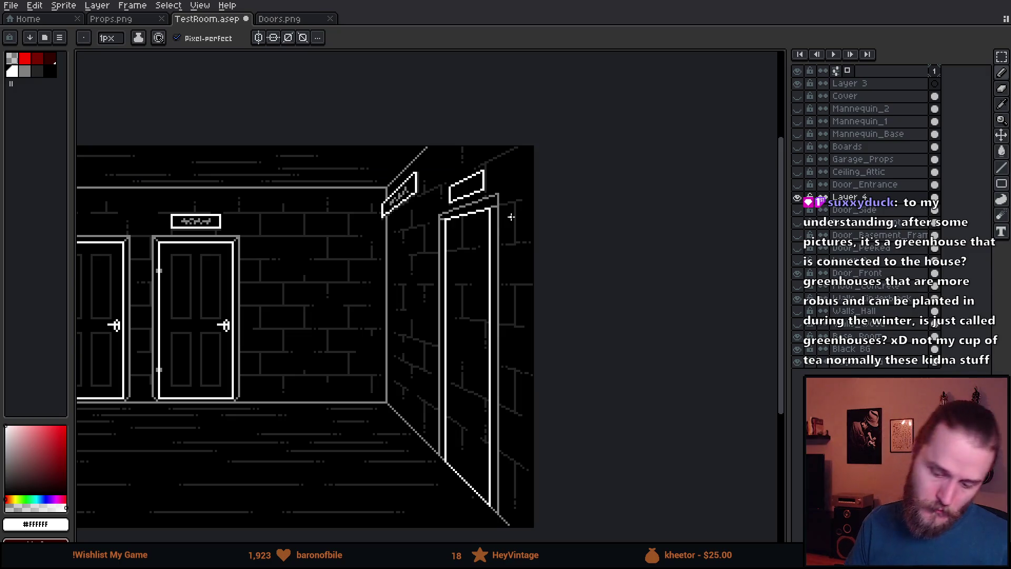
{"action": "scroll", "coordinate": [492, 179], "scroll_direction": "up", "scroll_amount": 6}
{"action": "left_click", "coordinate": [208, 364], "text": "alt"}
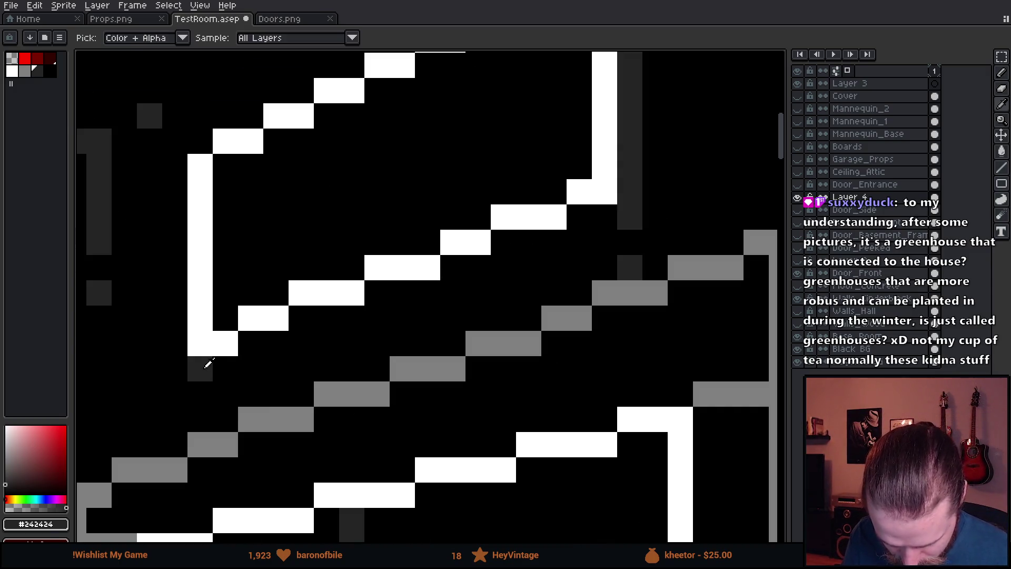
{"action": "left_click", "coordinate": [598, 223], "text": "shift"}
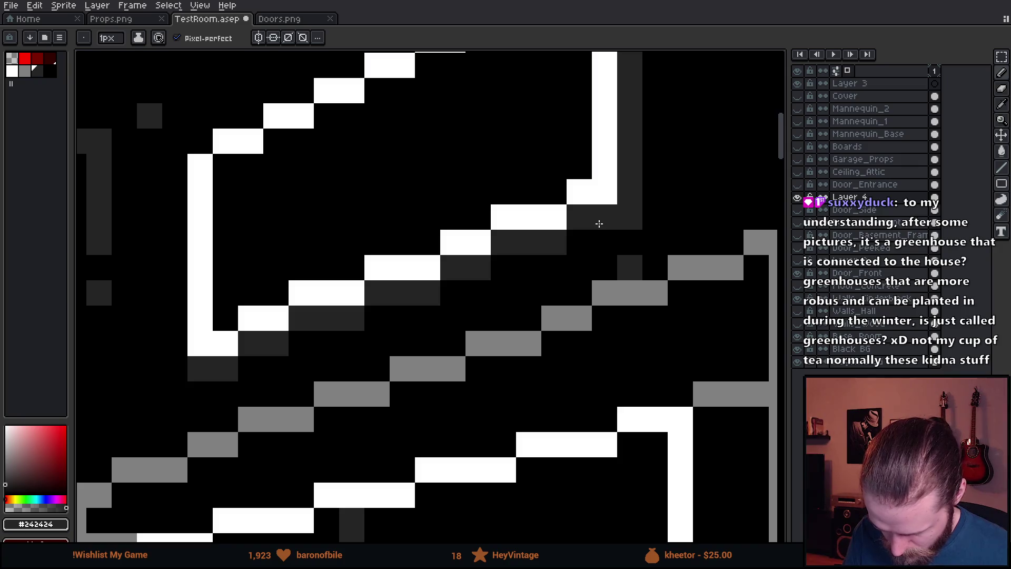
{"action": "scroll", "coordinate": [599, 223], "scroll_direction": "down", "scroll_amount": 5}
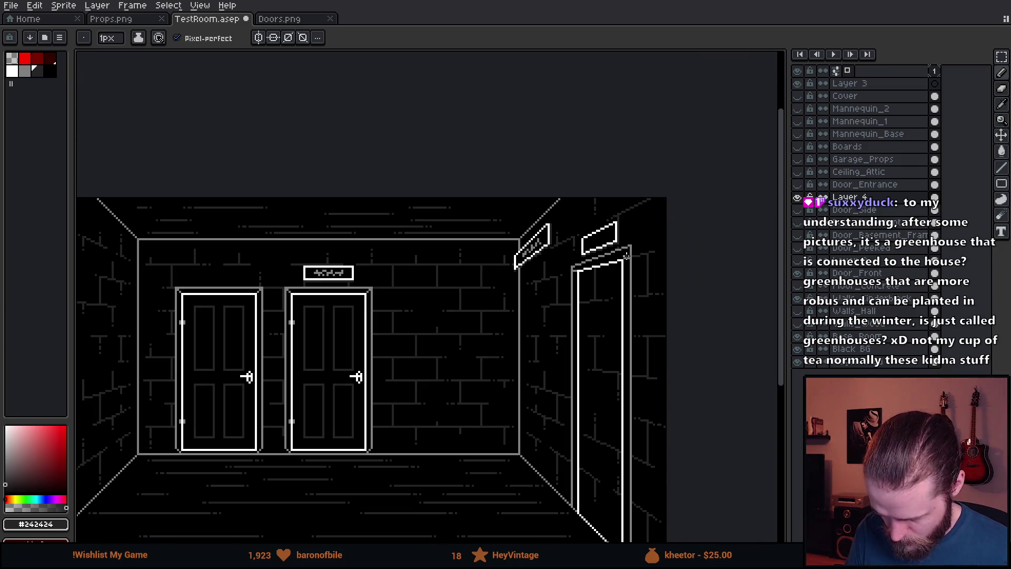
{"action": "scroll", "coordinate": [625, 255], "scroll_direction": "up", "scroll_amount": 4}
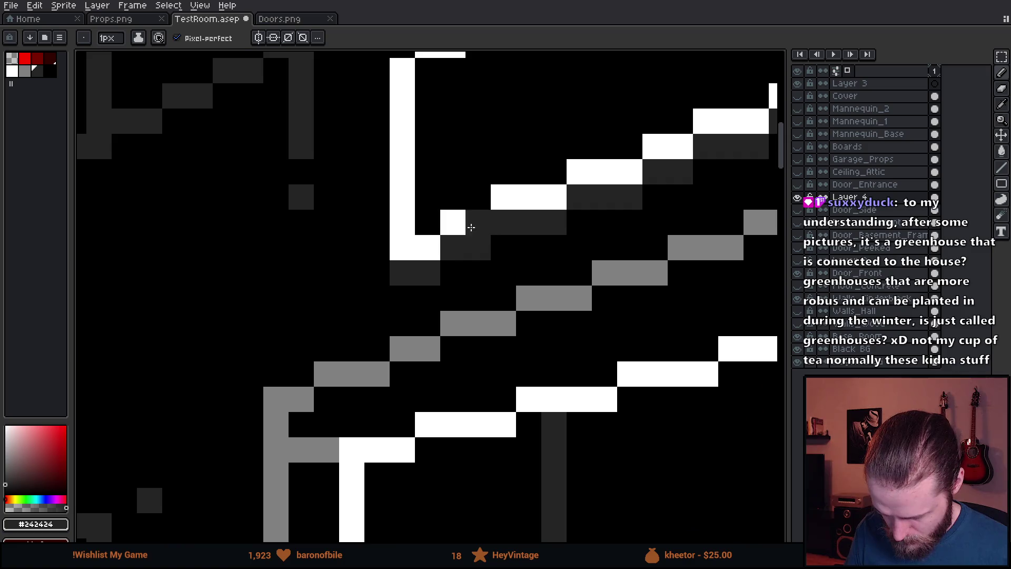
{"action": "scroll", "coordinate": [532, 262], "scroll_direction": "down", "scroll_amount": 2}
{"action": "scroll", "coordinate": [535, 226], "scroll_direction": "up", "scroll_amount": 2}
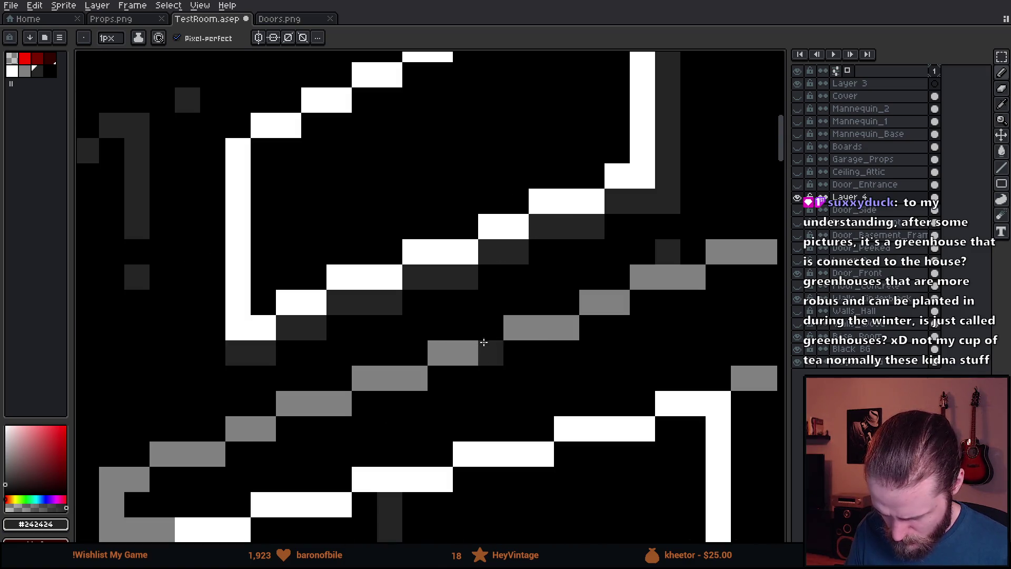
{"action": "scroll", "coordinate": [489, 277], "scroll_direction": "up", "scroll_amount": 2}
{"action": "scroll", "coordinate": [411, 327], "scroll_direction": "down", "scroll_amount": 3}
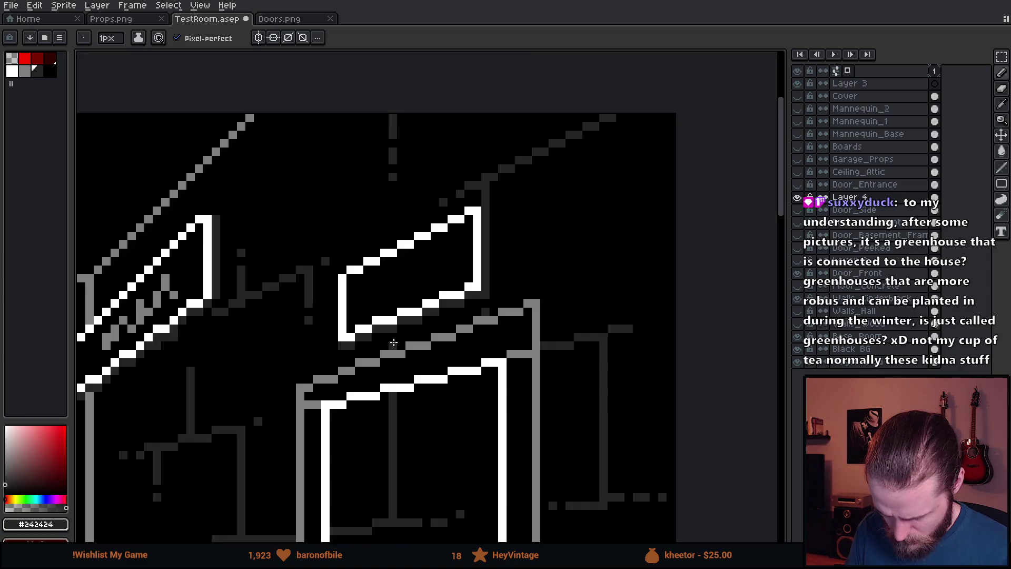
- Paint the sign's letters in mid grey #808080, forming an m and an H
{"action": "scroll", "coordinate": [393, 343], "scroll_direction": "down", "scroll_amount": 3}
{"action": "scroll", "coordinate": [390, 348], "scroll_direction": "up", "scroll_amount": 4}
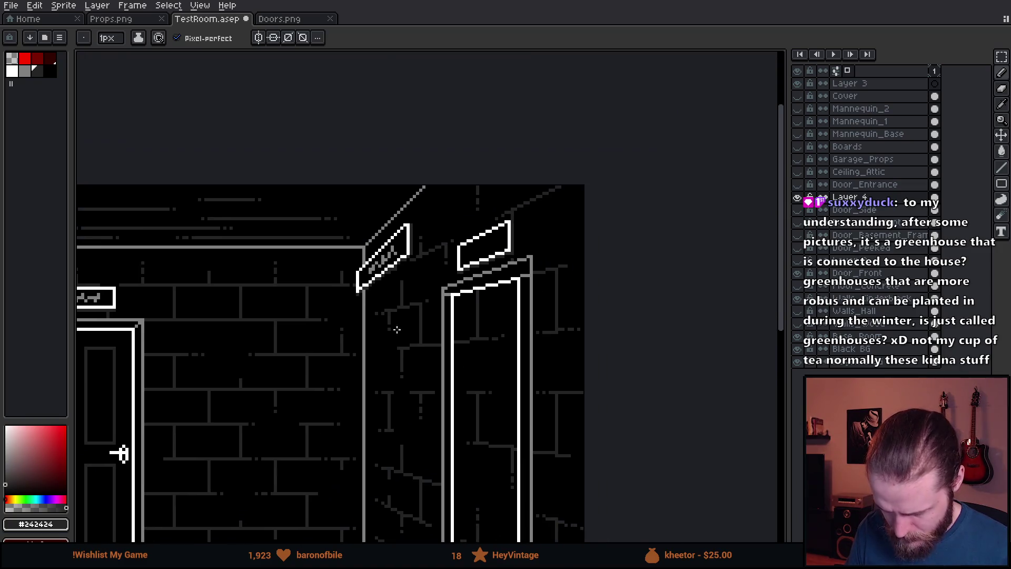
{"action": "scroll", "coordinate": [499, 246], "scroll_direction": "up", "scroll_amount": 1}
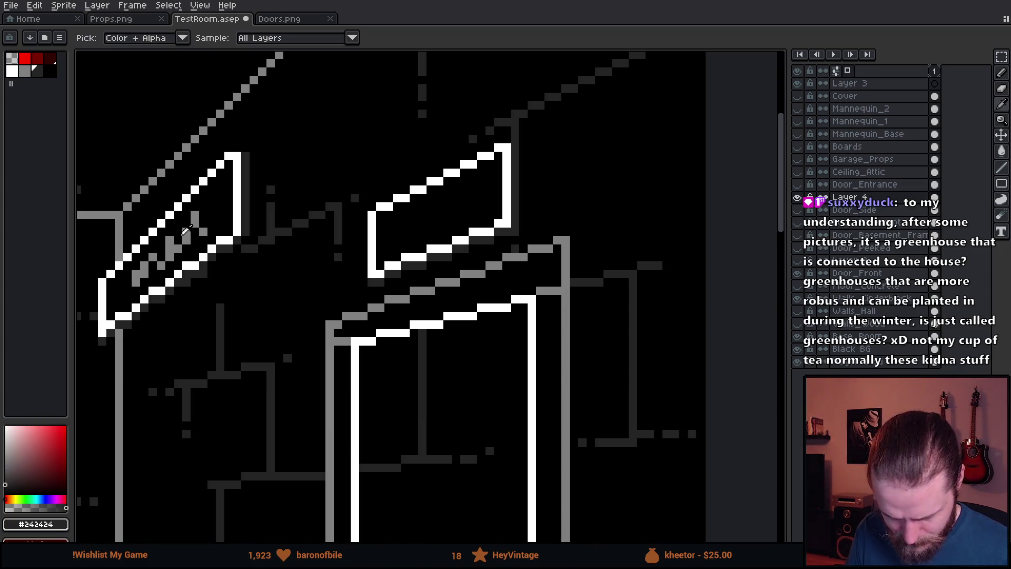
{"action": "left_click", "coordinate": [190, 232], "text": "alt"}
{"action": "scroll", "coordinate": [315, 235], "scroll_direction": "up", "scroll_amount": 1}
{"action": "scroll", "coordinate": [316, 254], "scroll_direction": "down", "scroll_amount": 3}
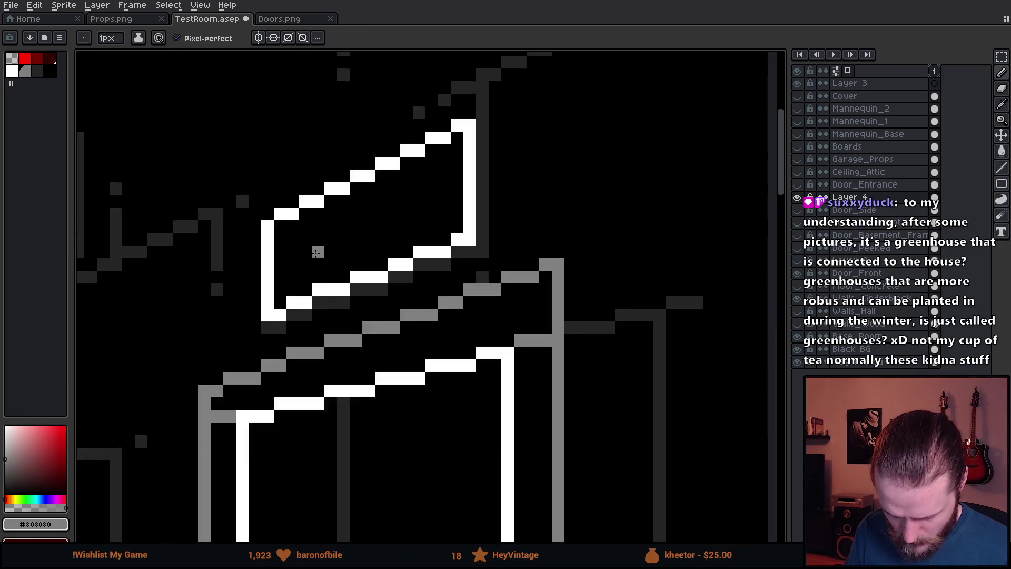
{"action": "scroll", "coordinate": [316, 254], "scroll_direction": "up", "scroll_amount": 3}
{"action": "mouse_move", "coordinate": [316, 252]}
{"action": "left_mouse_down"}
{"action": "mouse_move", "coordinate": [316, 238]}
{"action": "mouse_move", "coordinate": [367, 250]}
{"action": "left_mouse_up"}
{"action": "left_click", "coordinate": [354, 226]}
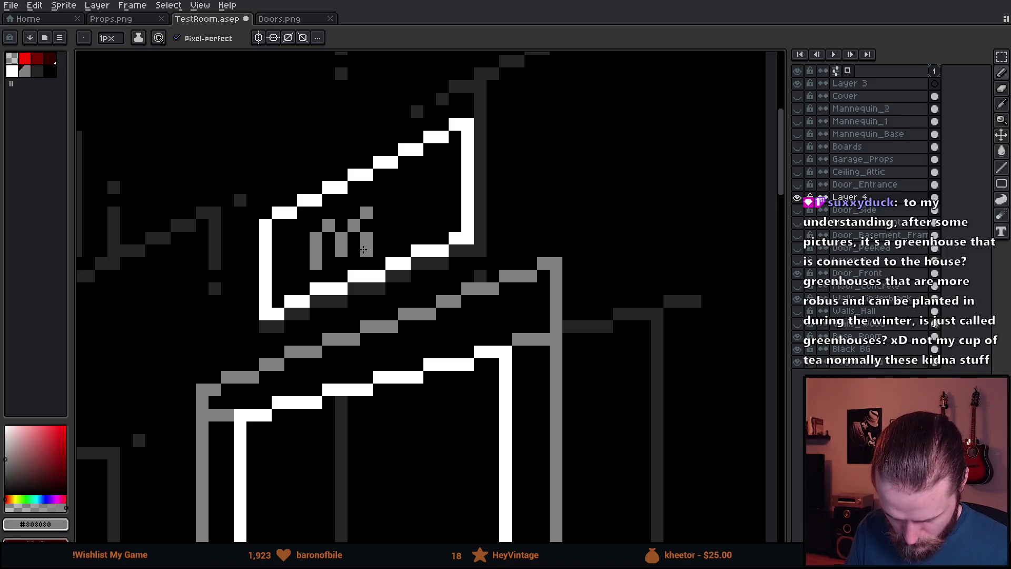
{"action": "left_click", "coordinate": [379, 238]}
{"action": "left_click", "coordinate": [392, 225]}
{"action": "left_click", "coordinate": [392, 213]}
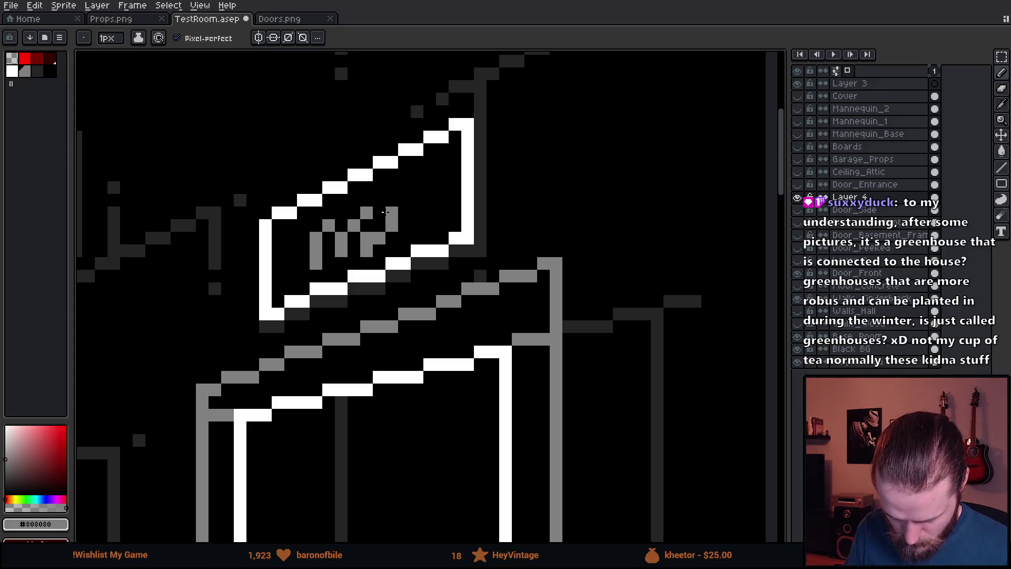
{"action": "left_click", "coordinate": [391, 200]}
{"action": "left_click", "coordinate": [404, 213]}
{"action": "left_click", "coordinate": [413, 225]}
{"action": "left_click_drag", "start_coordinate": [413, 225], "coordinate": [417, 202]}
- Blacken the H crossbar and a stray grey pixel, adding a grey pixel below the N
{"action": "scroll", "coordinate": [417, 201], "scroll_direction": "down", "scroll_amount": 1}
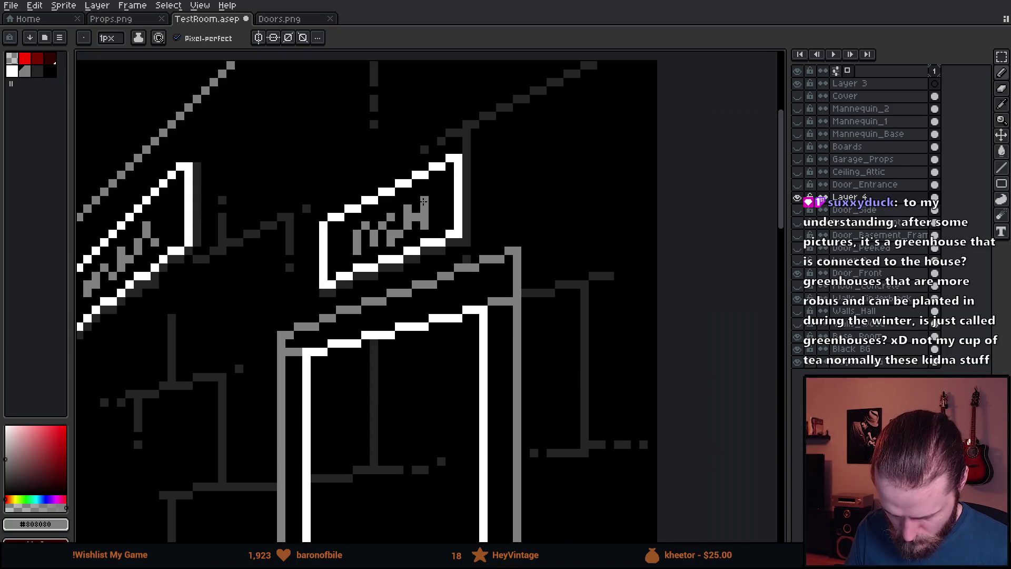
{"action": "scroll", "coordinate": [423, 201], "scroll_direction": "down", "scroll_amount": 3}
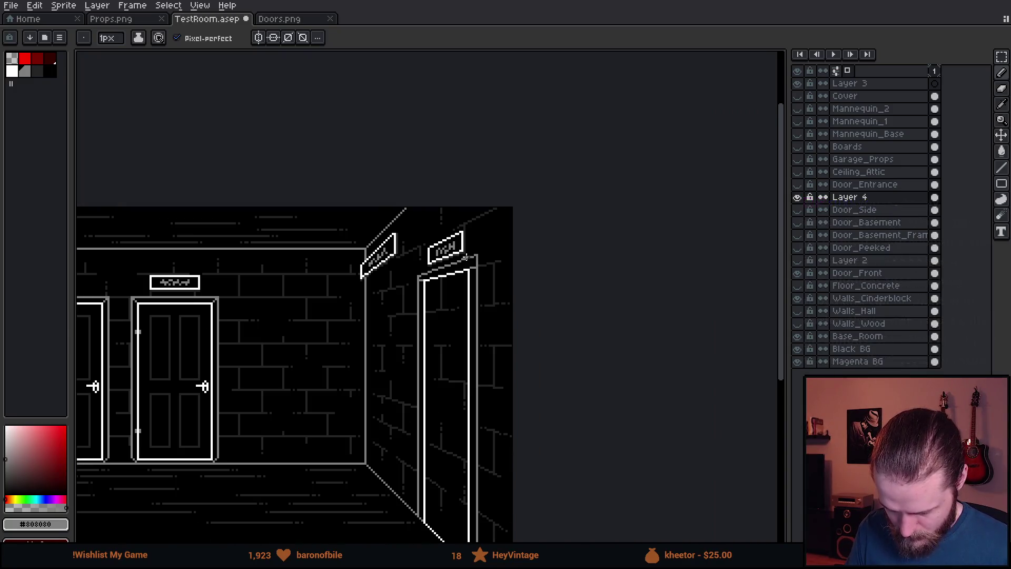
{"action": "scroll", "coordinate": [451, 275], "scroll_direction": "up", "scroll_amount": 4}
{"action": "left_click", "coordinate": [469, 282], "text": "alt"}
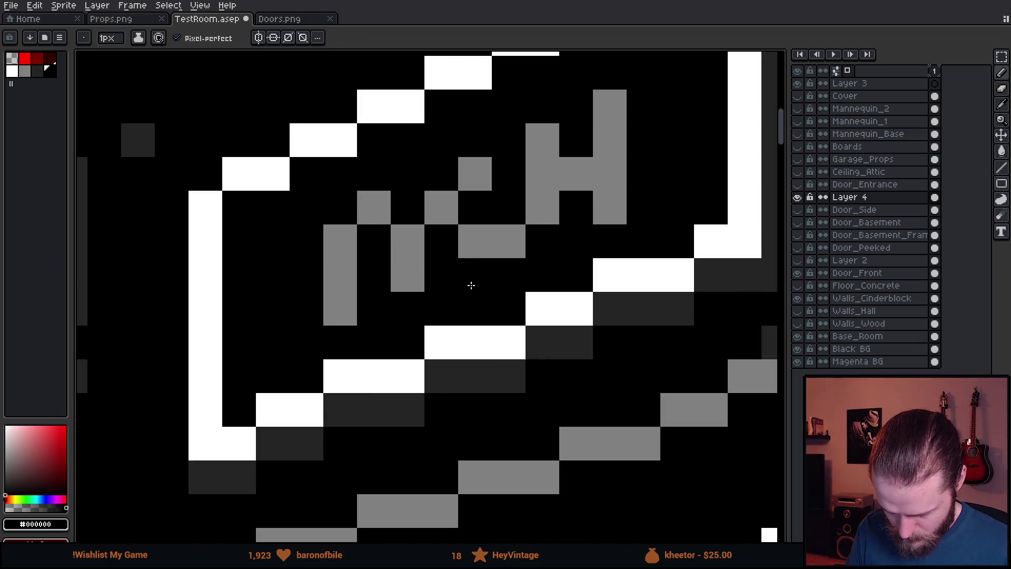
{"action": "scroll", "coordinate": [496, 323], "scroll_direction": "down", "scroll_amount": 2}
{"action": "scroll", "coordinate": [496, 322], "scroll_direction": "up", "scroll_amount": 1}
{"action": "left_click", "coordinate": [363, 317]}
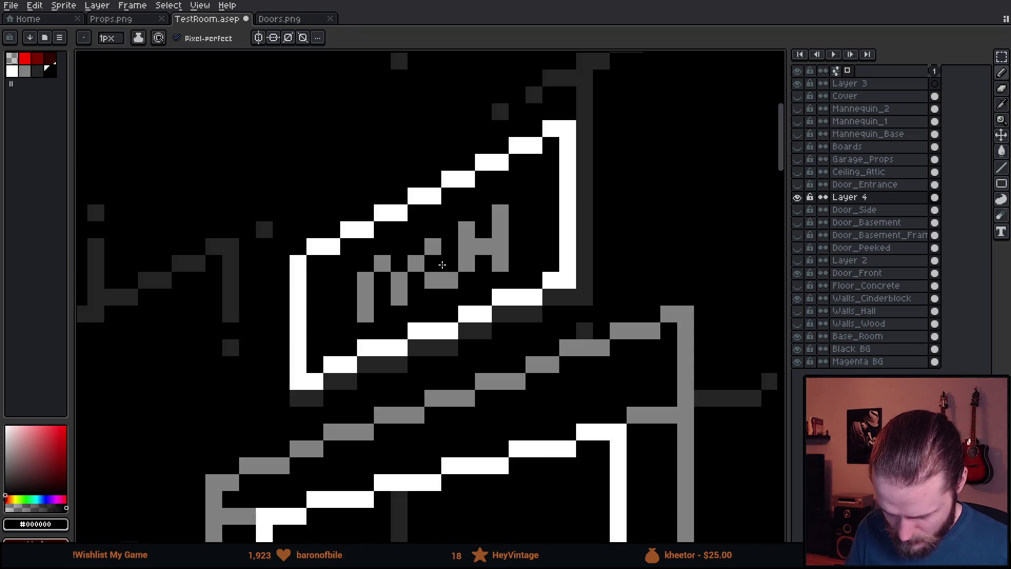
{"action": "left_click", "coordinate": [442, 275], "text": "alt"}
{"action": "left_click", "coordinate": [458, 260], "text": "alt"}
{"action": "left_click", "coordinate": [483, 247]}
{"action": "key", "text": "ctrl+z"}
{"action": "left_click_drag", "start_coordinate": [466, 230], "coordinate": [488, 244]}
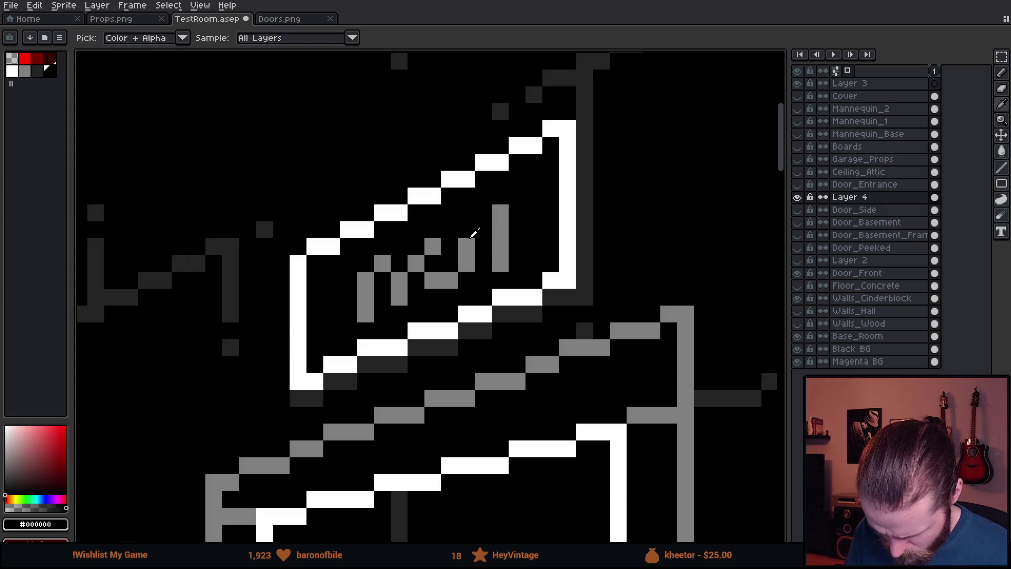
- Add a final grey lettering pixel and blacken two grey pixels beside the lettering
{"action": "left_click", "coordinate": [469, 248], "text": "alt"}
{"action": "scroll", "coordinate": [480, 247], "scroll_direction": "down", "scroll_amount": 8}
{"action": "scroll", "coordinate": [550, 339], "scroll_direction": "up", "scroll_amount": 8}
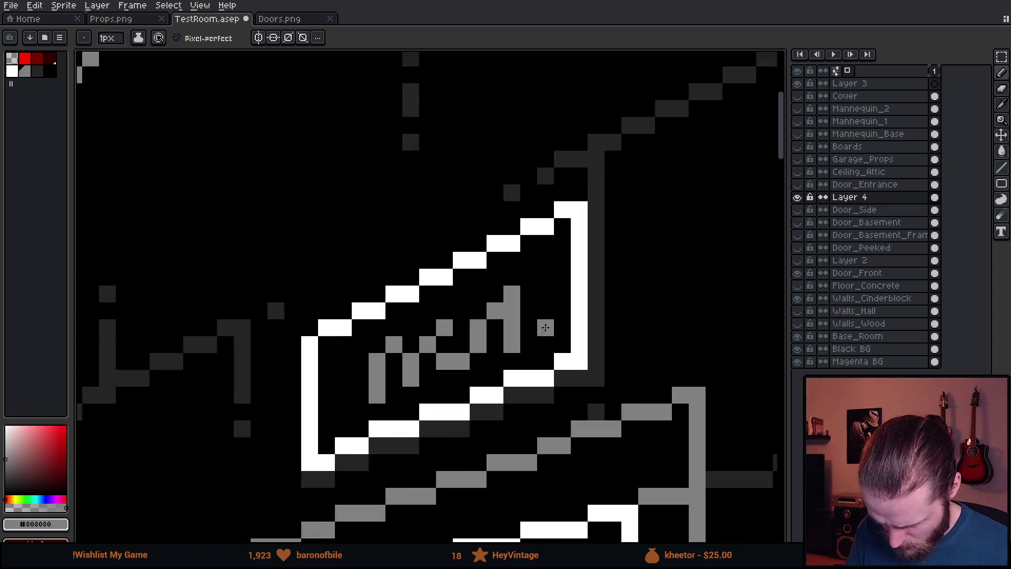
{"action": "left_click", "coordinate": [530, 346]}
{"action": "left_click", "coordinate": [537, 347], "text": "alt"}
{"action": "left_click_drag", "start_coordinate": [529, 348], "coordinate": [502, 351]}
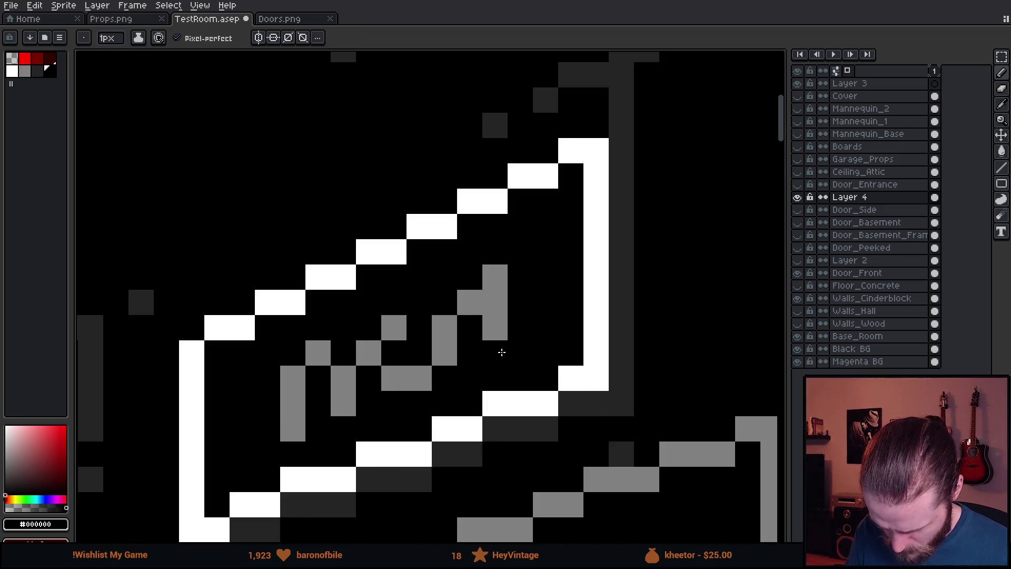
{"action": "scroll", "coordinate": [506, 350], "scroll_direction": "down", "scroll_amount": 6}
{"action": "scroll", "coordinate": [513, 350], "scroll_direction": "up", "scroll_amount": 3}
{"action": "scroll", "coordinate": [513, 349], "scroll_direction": "up", "scroll_amount": 2}
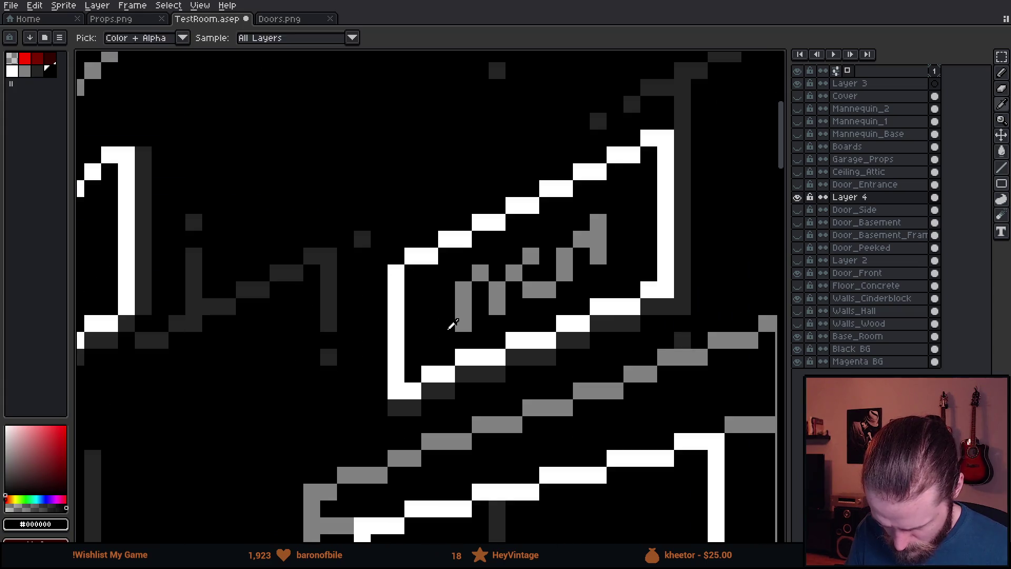
{"action": "scroll", "coordinate": [487, 368], "scroll_direction": "down", "scroll_amount": 3}
{"action": "scroll", "coordinate": [486, 368], "scroll_direction": "down", "scroll_amount": 3}
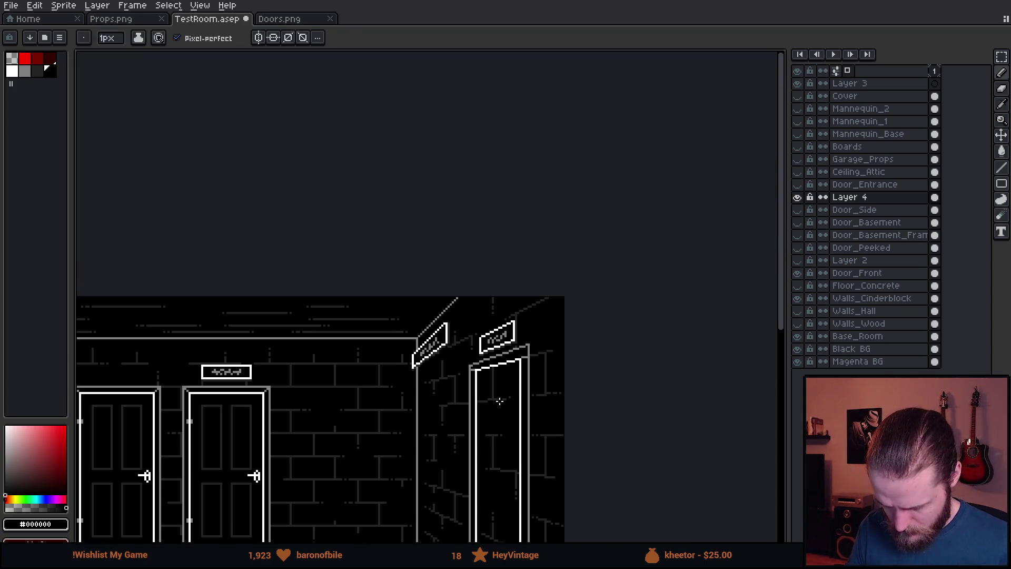
{"action": "scroll", "coordinate": [596, 275], "scroll_direction": "up", "scroll_amount": 1}
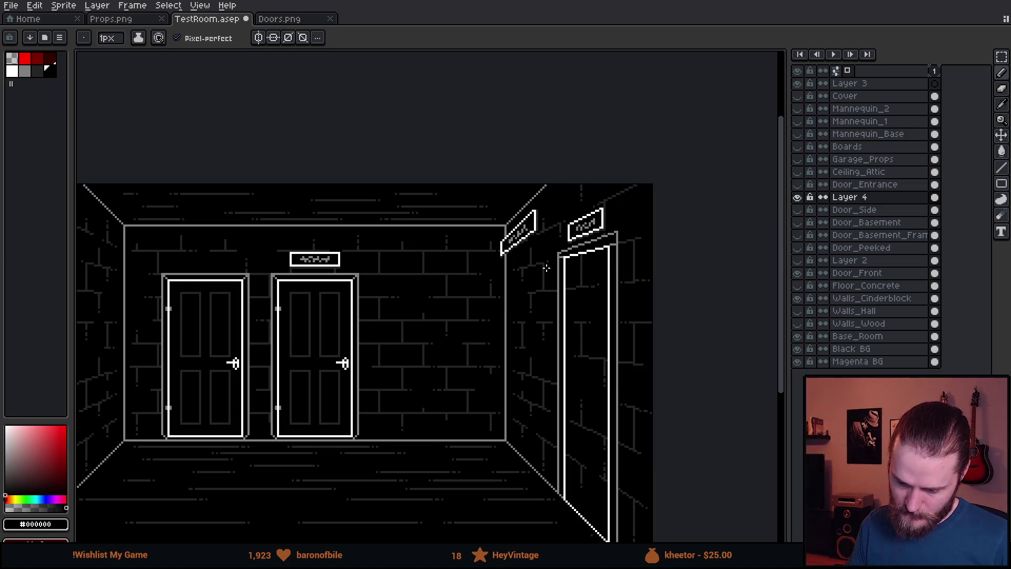
{"action": "scroll", "coordinate": [554, 263], "scroll_direction": "up", "scroll_amount": 6}
- Lasso-cut the angled sign above the right door and paste it into Props.png
{"action": "key", "text": "q"}
{"action": "mouse_move", "coordinate": [370, 351]}
{"action": "left_mouse_down"}
{"action": "mouse_move", "coordinate": [452, 329]}
{"action": "mouse_move", "coordinate": [542, 287]}
{"action": "mouse_move", "coordinate": [532, 300]}
{"action": "mouse_move", "coordinate": [592, 210]}
{"action": "mouse_move", "coordinate": [587, 182]}
{"action": "left_mouse_up"}
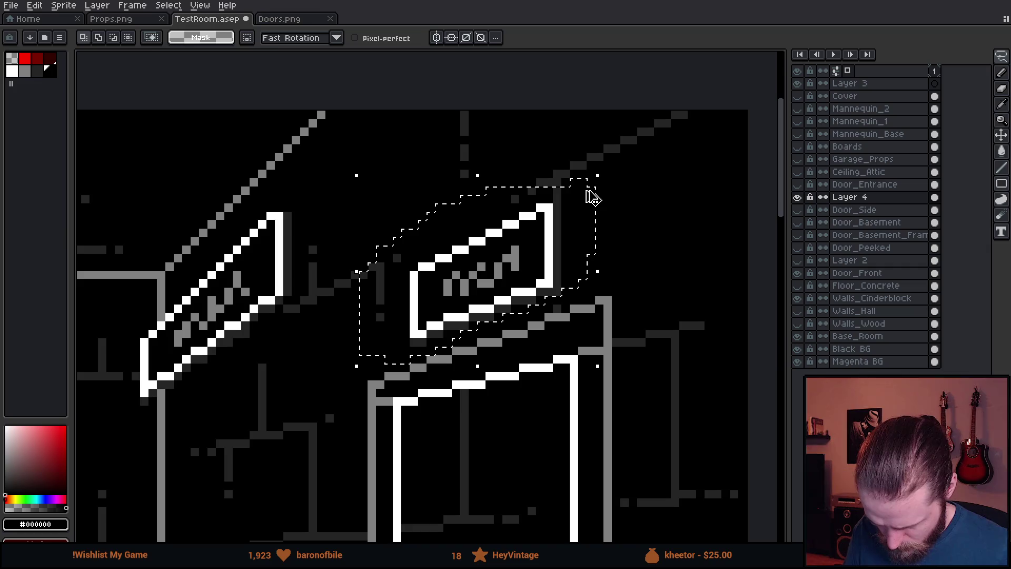
{"action": "key", "text": "ctrl+x"}
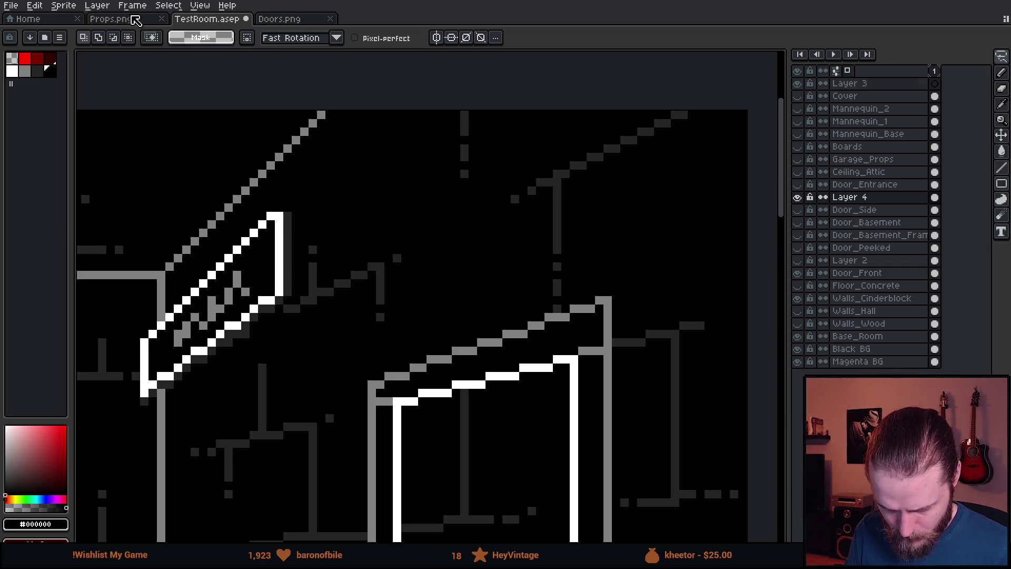
{"action": "left_click", "coordinate": [136, 20]}
{"action": "key", "text": "ctrl+v"}
- Move the existing angled sign up and place the new sign below it
{"action": "mouse_move", "coordinate": [446, 207]}
{"action": "left_mouse_down"}
{"action": "mouse_move", "coordinate": [445, 275]}
{"action": "mouse_move", "coordinate": [437, 241]}
{"action": "left_mouse_up"}
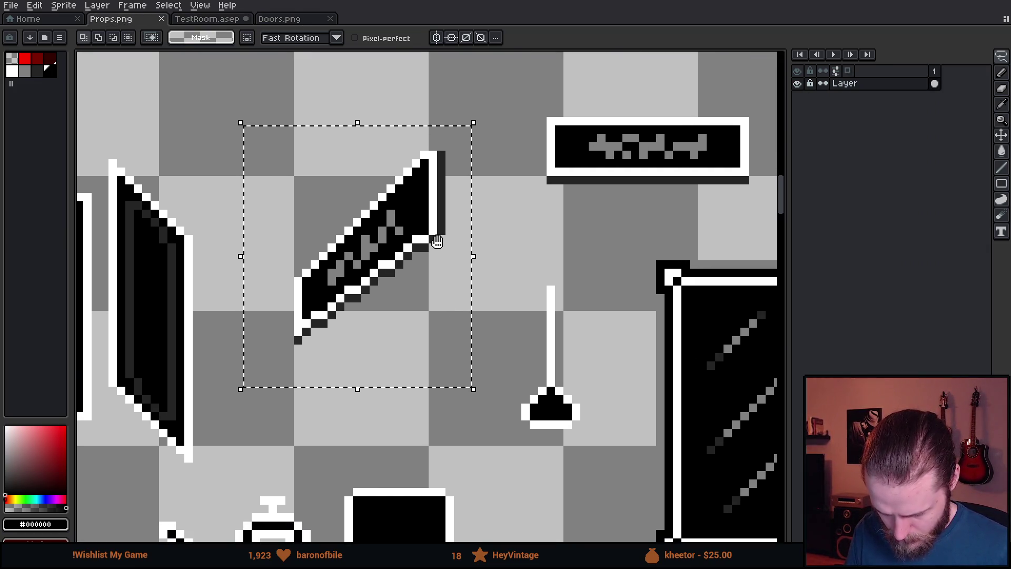
{"action": "left_click_drag", "start_coordinate": [404, 291], "coordinate": [400, 208]}
{"action": "key", "text": "Return"}
{"action": "key", "text": "ctrl+v"}
{"action": "mouse_move", "coordinate": [434, 317]}
{"action": "left_mouse_down"}
{"action": "mouse_move", "coordinate": [370, 338]}
{"action": "mouse_move", "coordinate": [380, 366]}
{"action": "left_mouse_up"}
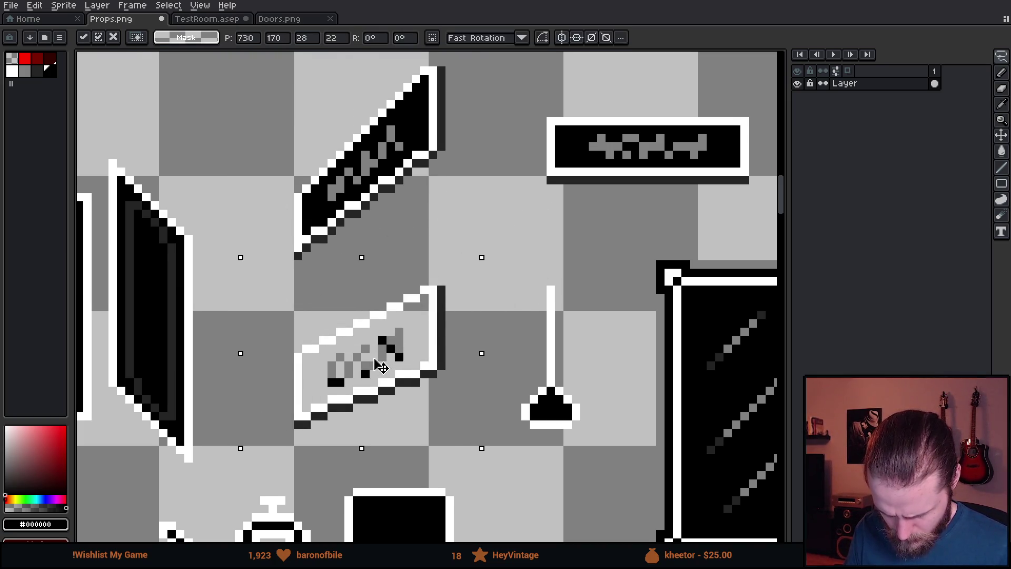
{"action": "key", "text": "Return"}
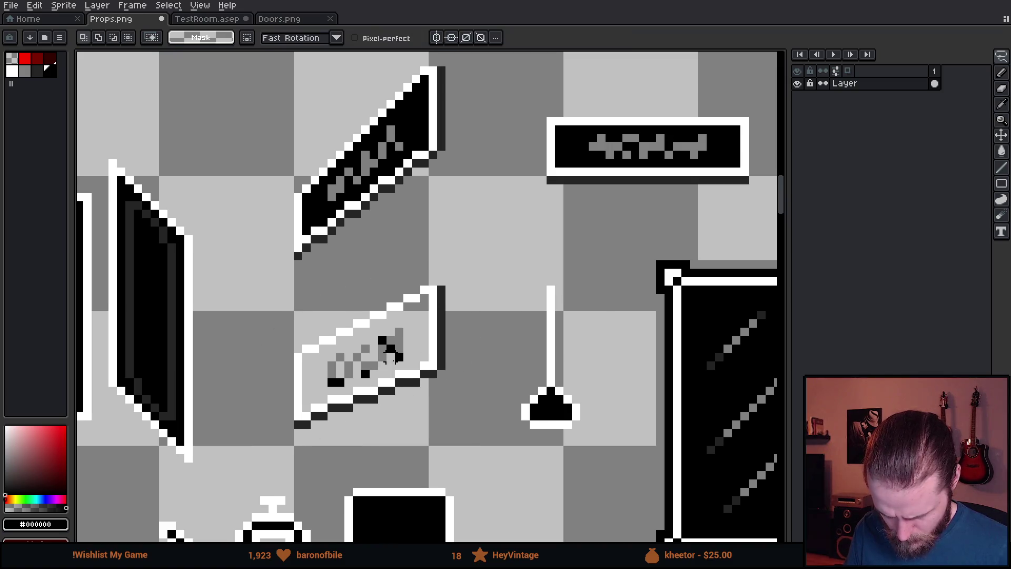
- Fill the new sign's interior black using a 4-connected paint-bucket fill
{"action": "mouse_move", "coordinate": [264, 289]}
{"action": "left_mouse_down"}
{"action": "mouse_move", "coordinate": [331, 358]}
{"action": "mouse_move", "coordinate": [451, 429]}
{"action": "mouse_move", "coordinate": [264, 288]}
{"action": "mouse_move", "coordinate": [399, 431]}
{"action": "mouse_move", "coordinate": [470, 436]}
{"action": "left_mouse_up"}
{"action": "key", "text": "m"}
{"action": "key", "text": "i"}
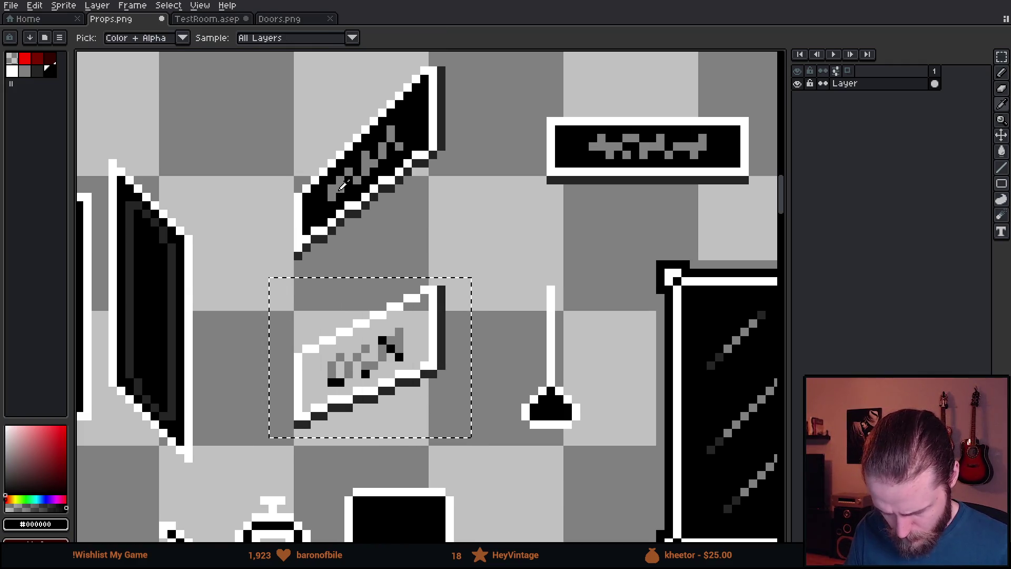
{"action": "key", "text": "g"}
{"action": "left_click", "coordinate": [332, 288]}
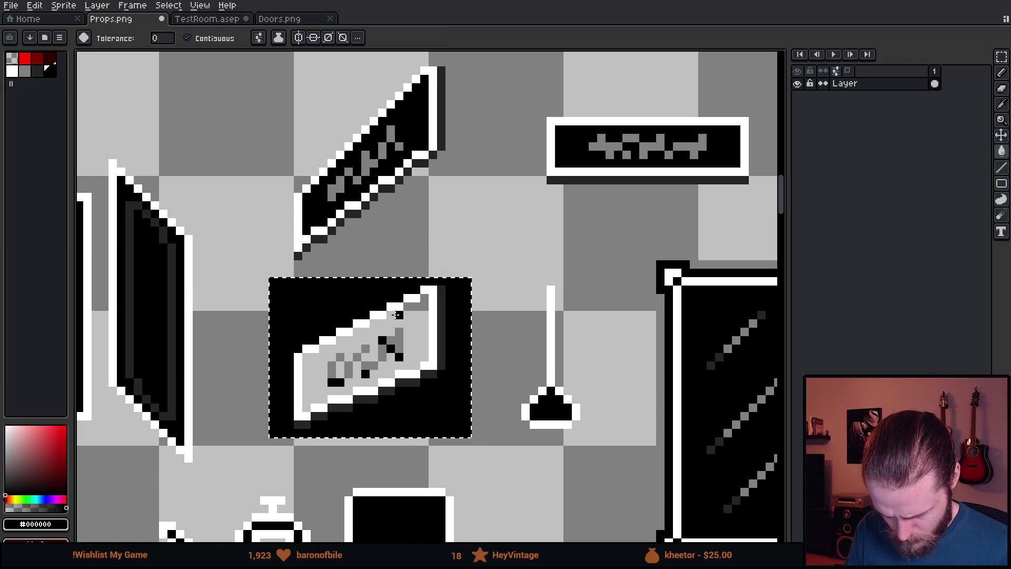
{"action": "left_click", "coordinate": [395, 314]}
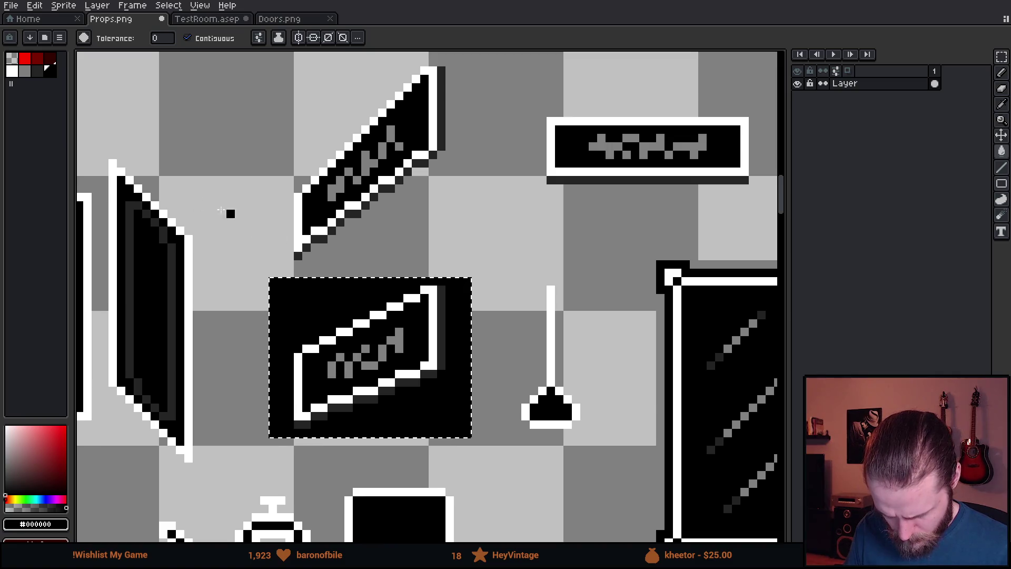
{"action": "left_click", "coordinate": [259, 37]}
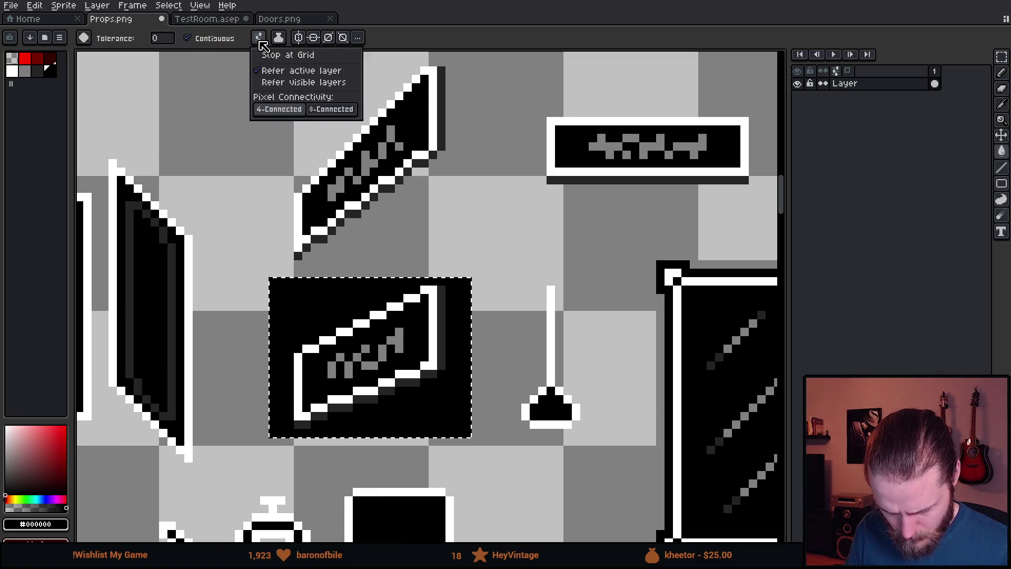
{"action": "left_click", "coordinate": [296, 112]}
{"action": "key", "text": "ctrl+z"}
{"action": "key", "text": "ctrl+z"}
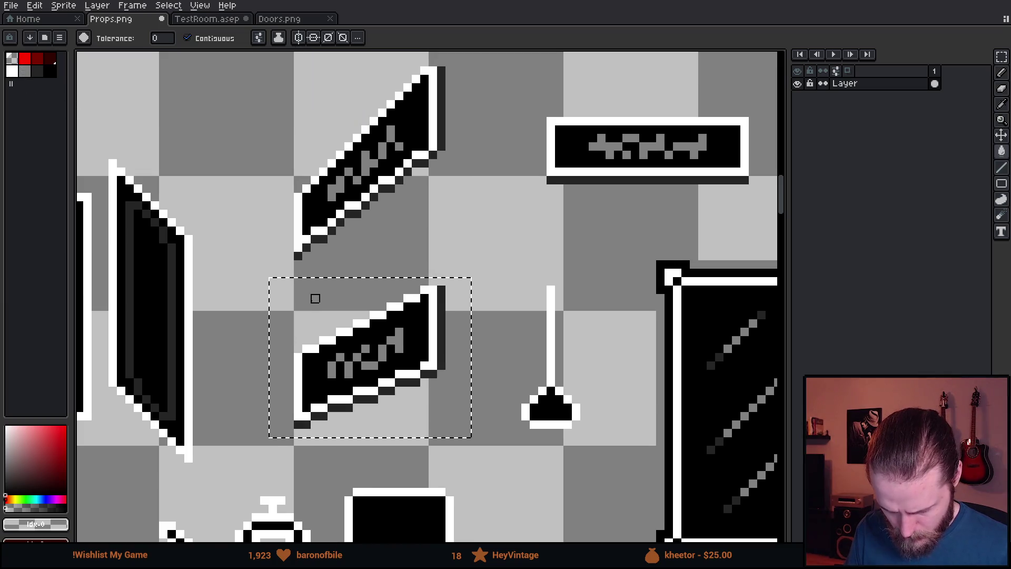
{"action": "scroll", "coordinate": [424, 348], "scroll_direction": "down", "scroll_amount": 1}
{"action": "scroll", "coordinate": [424, 348], "scroll_direction": "down", "scroll_amount": 1}
- Save Props.png and return to Unity's project search field
{"action": "key", "text": "m"}
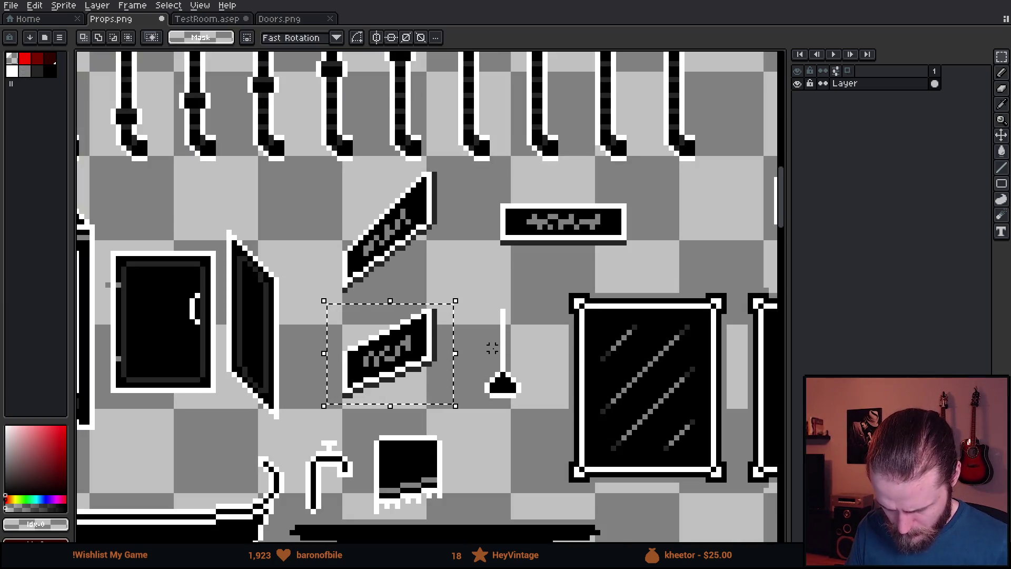
{"action": "scroll", "coordinate": [492, 347], "scroll_direction": "up", "scroll_amount": 1}
{"action": "scroll", "coordinate": [491, 348], "scroll_direction": "up", "scroll_amount": 1}
{"action": "key", "text": "ctrl+s"}
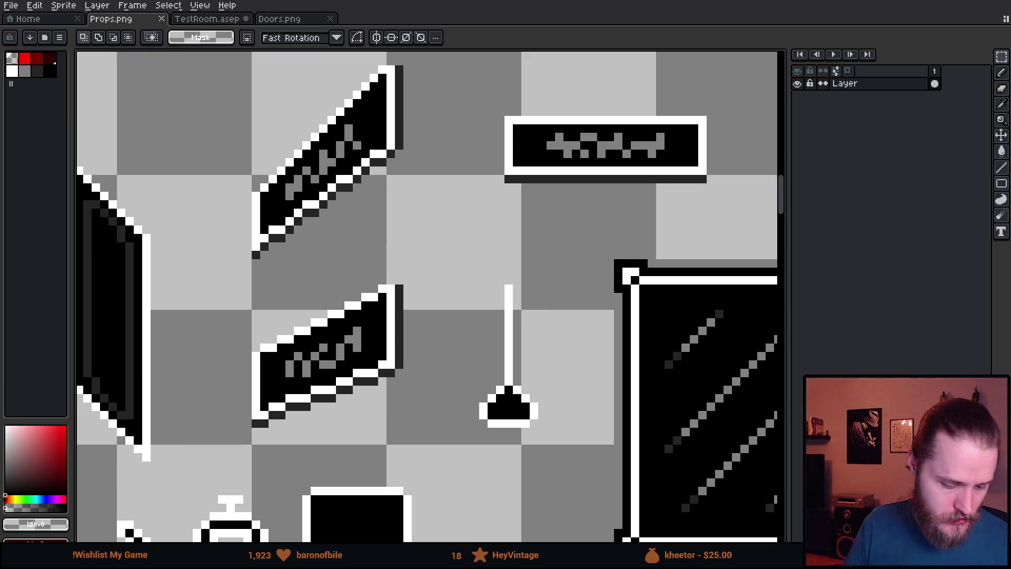
{"action": "key", "text": "alt+Tab"}
{"action": "left_click", "coordinate": [326, 278]}
- Search 'props' and open the Props texture in the Sprite Editor
{"action": "type", "text": "props"}
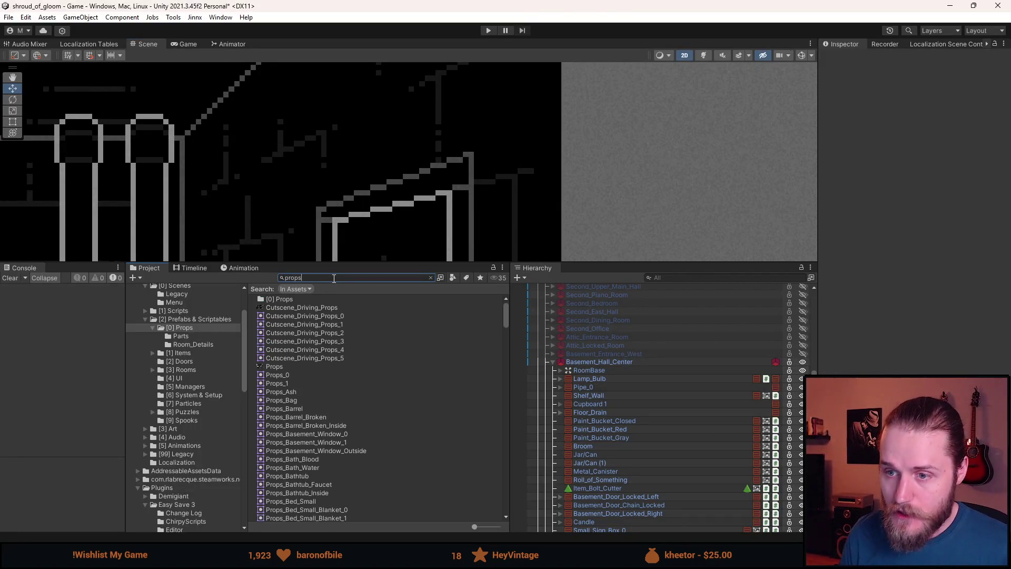
{"action": "left_click", "coordinate": [279, 358]}
{"action": "left_click", "coordinate": [278, 367]}
{"action": "left_click", "coordinate": [985, 187]}
- Tighten the upper sign's rect, add a rect around the new sign, then apply
{"action": "scroll", "coordinate": [580, 211], "scroll_direction": "up", "scroll_amount": 5}
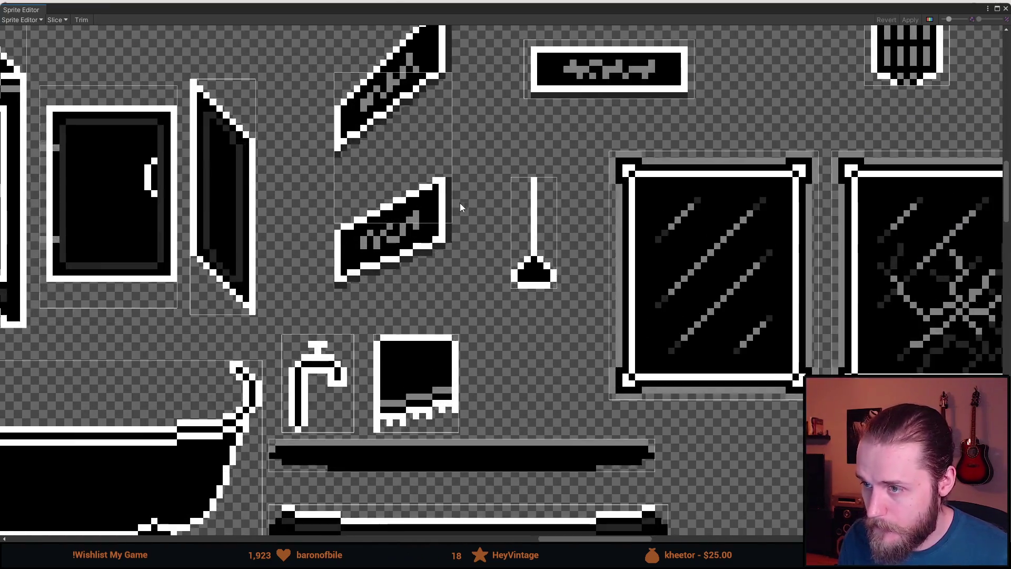
{"action": "scroll", "coordinate": [464, 207], "scroll_direction": "up", "scroll_amount": 3}
{"action": "left_click_drag", "start_coordinate": [448, 181], "coordinate": [441, 175]}
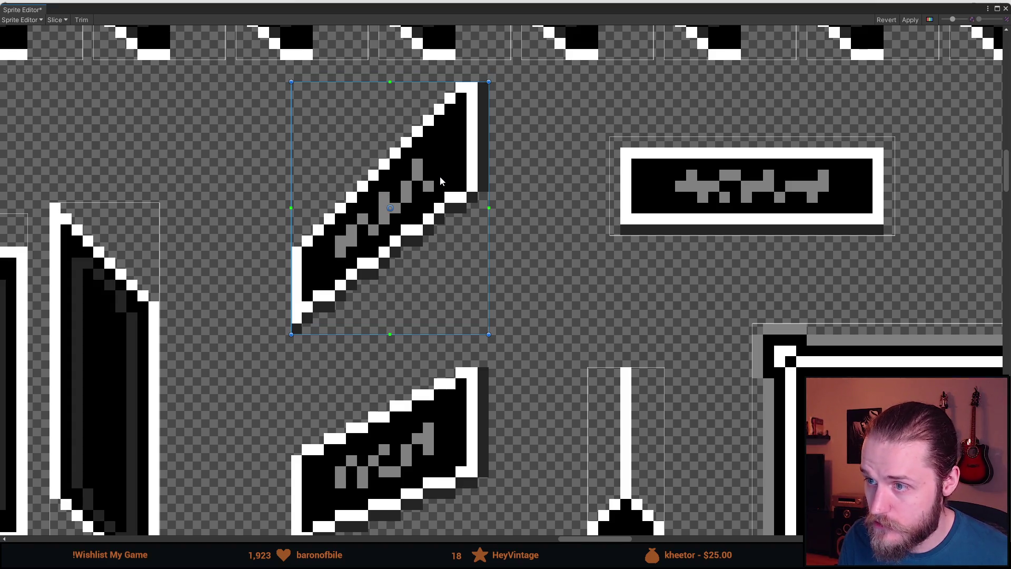
{"action": "left_click_drag", "start_coordinate": [482, 310], "coordinate": [476, 204]}
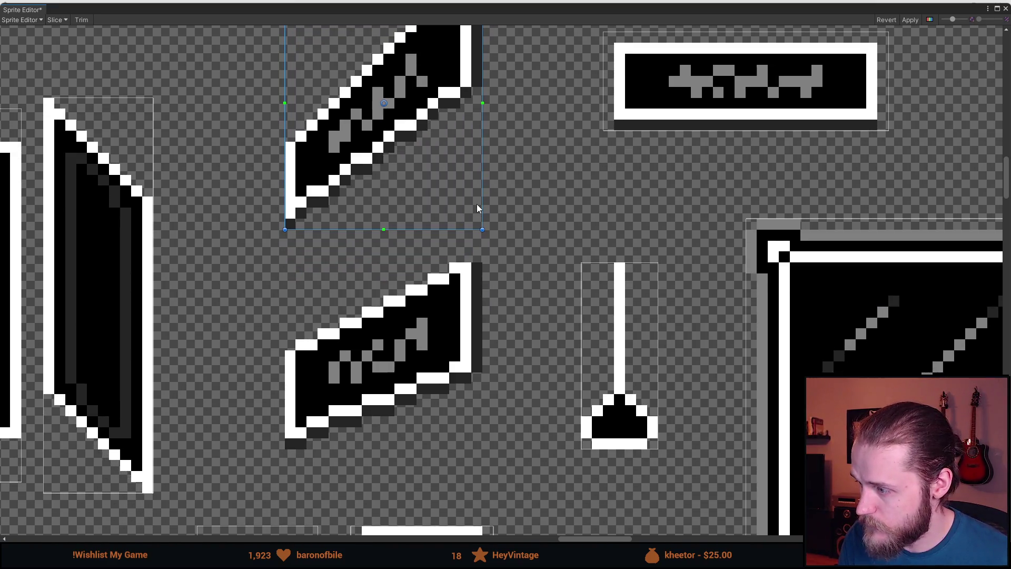
{"action": "mouse_move", "coordinate": [481, 263]}
{"action": "left_mouse_down"}
{"action": "mouse_move", "coordinate": [431, 349]}
{"action": "mouse_move", "coordinate": [306, 459]}
{"action": "mouse_move", "coordinate": [294, 444]}
{"action": "mouse_move", "coordinate": [285, 449]}
{"action": "left_mouse_up"}
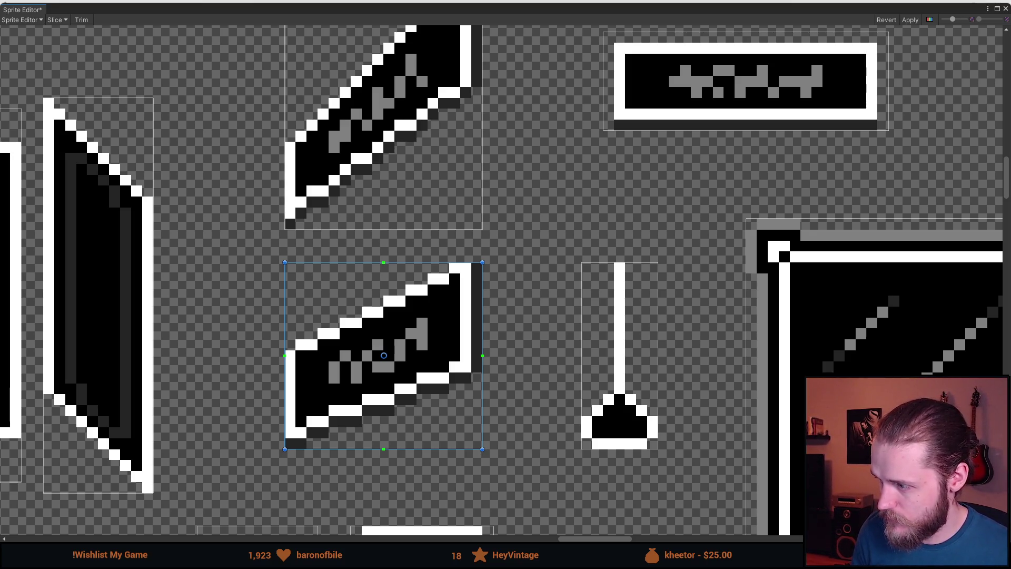
{"action": "left_click", "coordinate": [909, 20]}
{"action": "left_click", "coordinate": [1005, 9]}
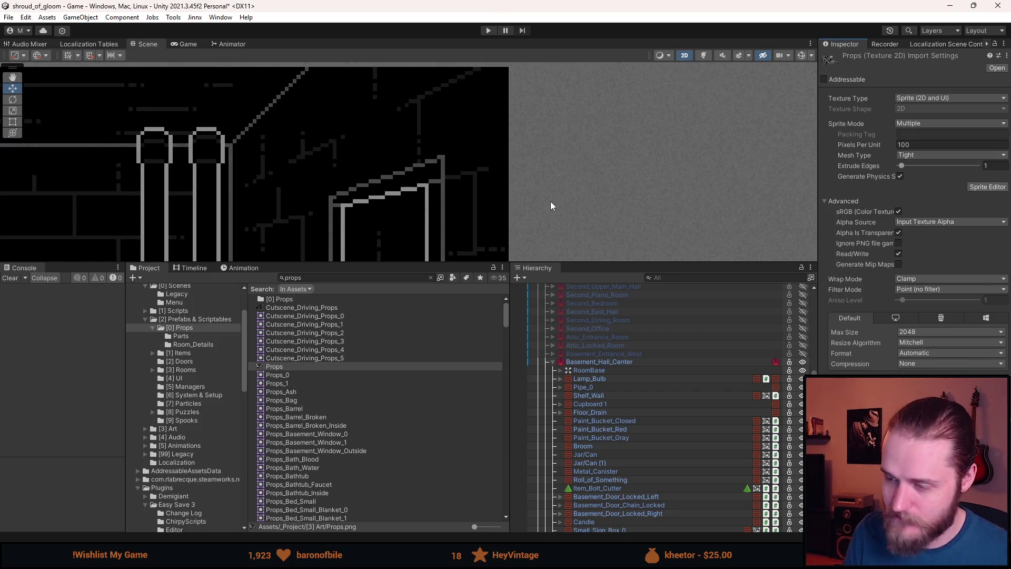
{"action": "scroll", "coordinate": [619, 417], "scroll_direction": "down", "scroll_amount": 5}
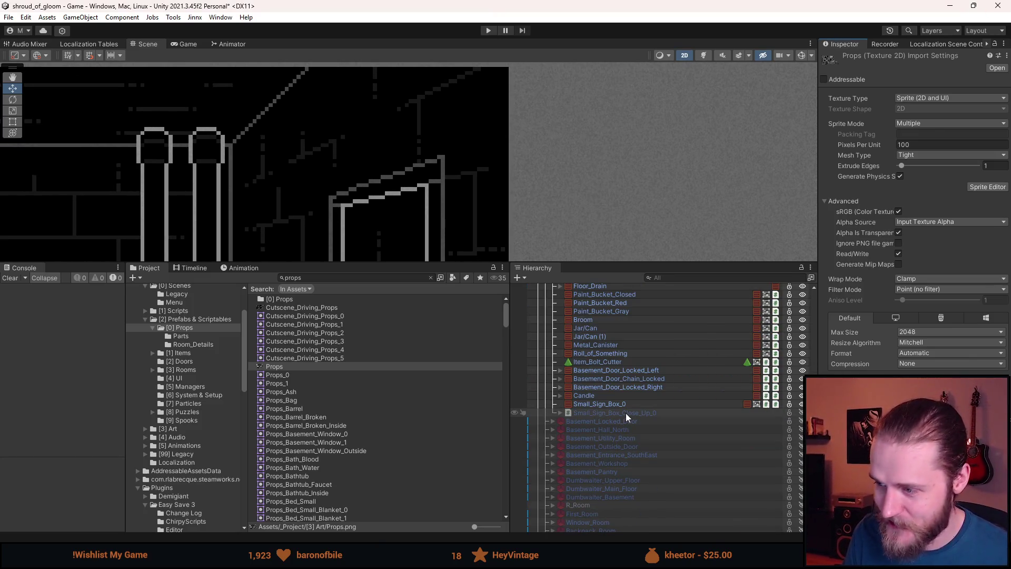
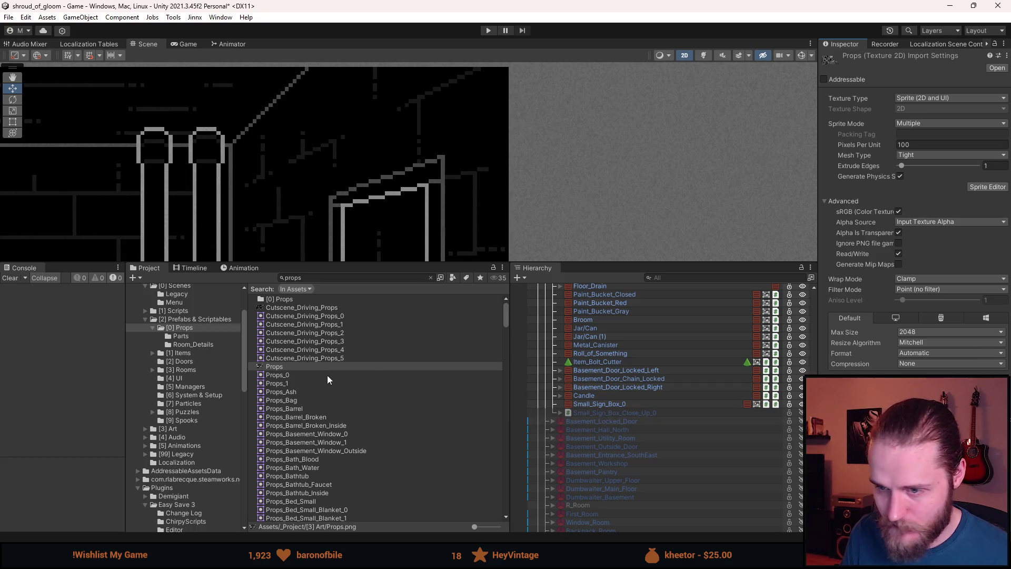
- In the Props folder, make a prefab variant of the Sign prefab named Sign_Side_Basement
{"action": "left_click", "coordinate": [194, 328]}
{"action": "scroll", "coordinate": [389, 425], "scroll_direction": "down", "scroll_amount": 15}
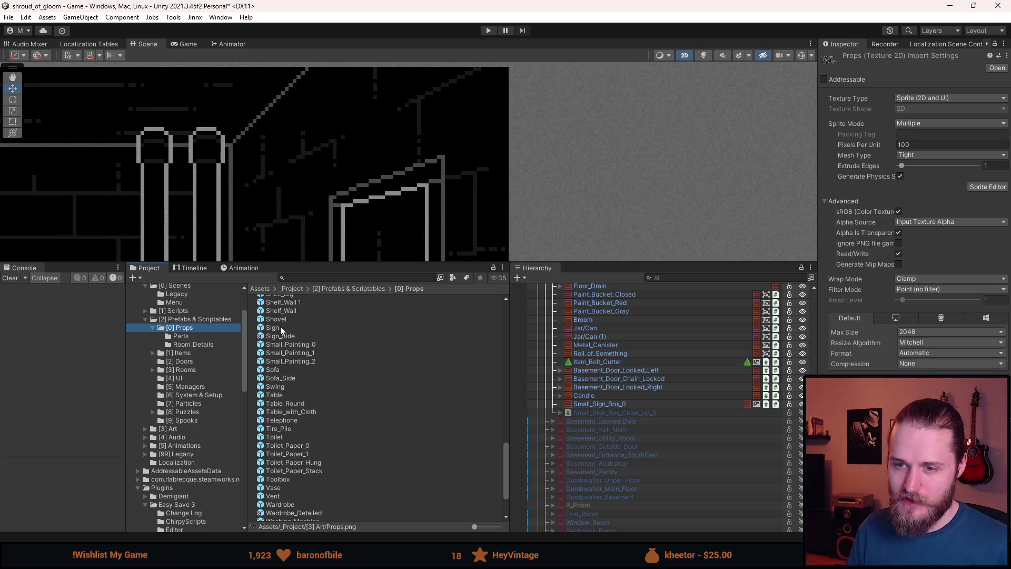
{"action": "left_click", "coordinate": [280, 327]}
{"action": "right_click", "coordinate": [280, 326]}
{"action": "mouse_move", "coordinate": [316, 21]}
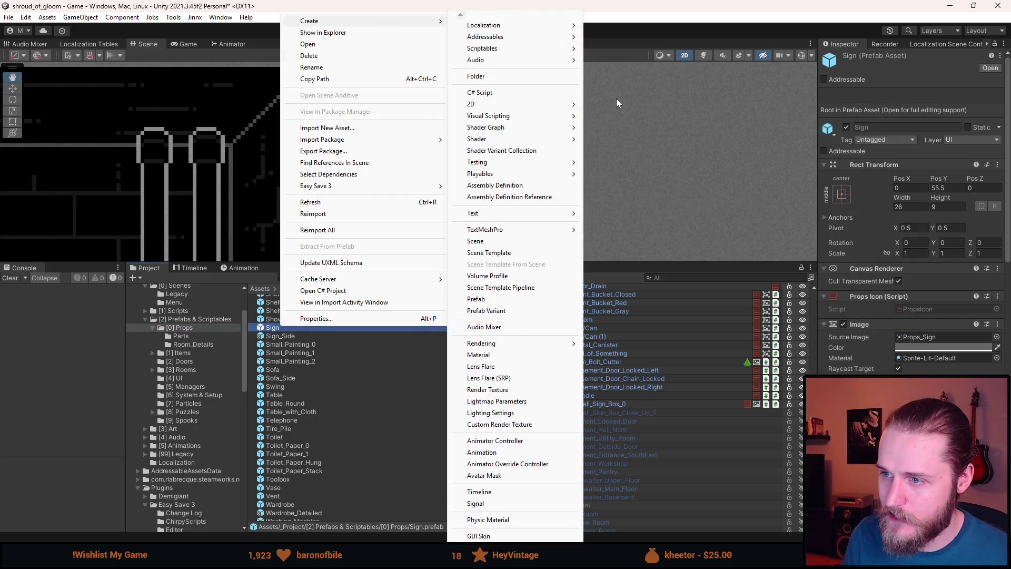
{"action": "left_click", "coordinate": [495, 311]}
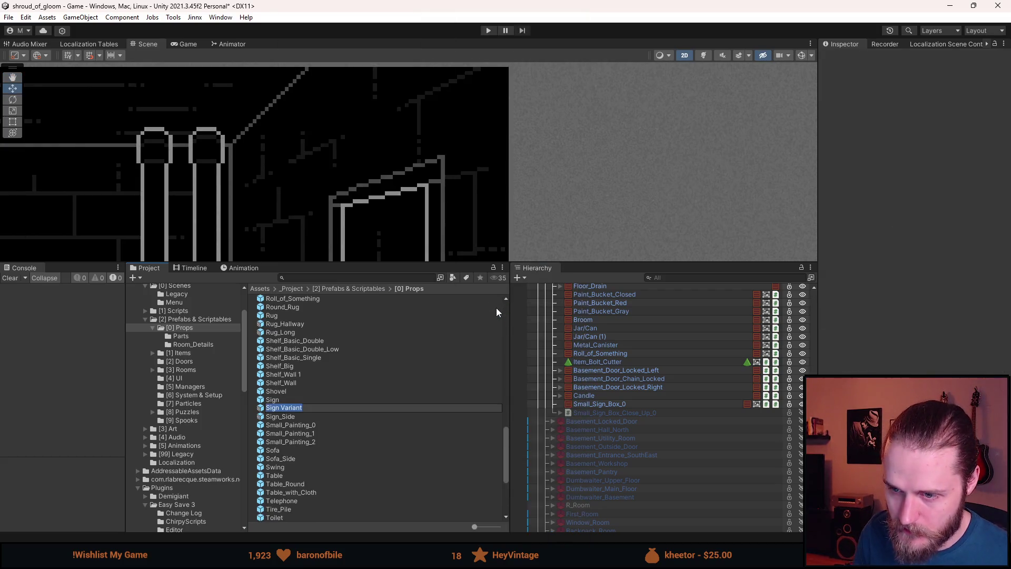
{"action": "type", "text": "Sign "}
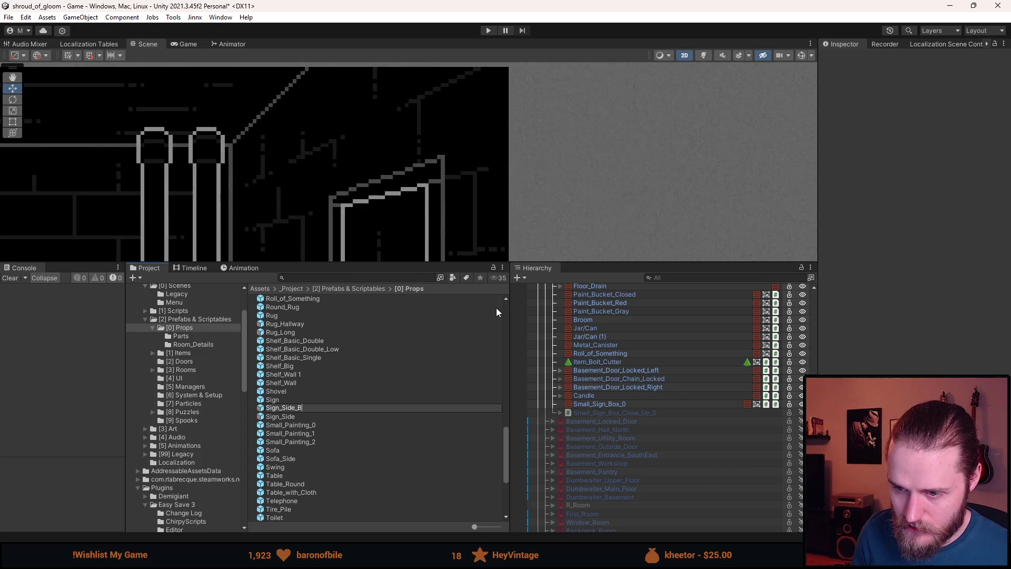
{"action": "type", "text": "nt"}
{"action": "key", "text": "Return"}
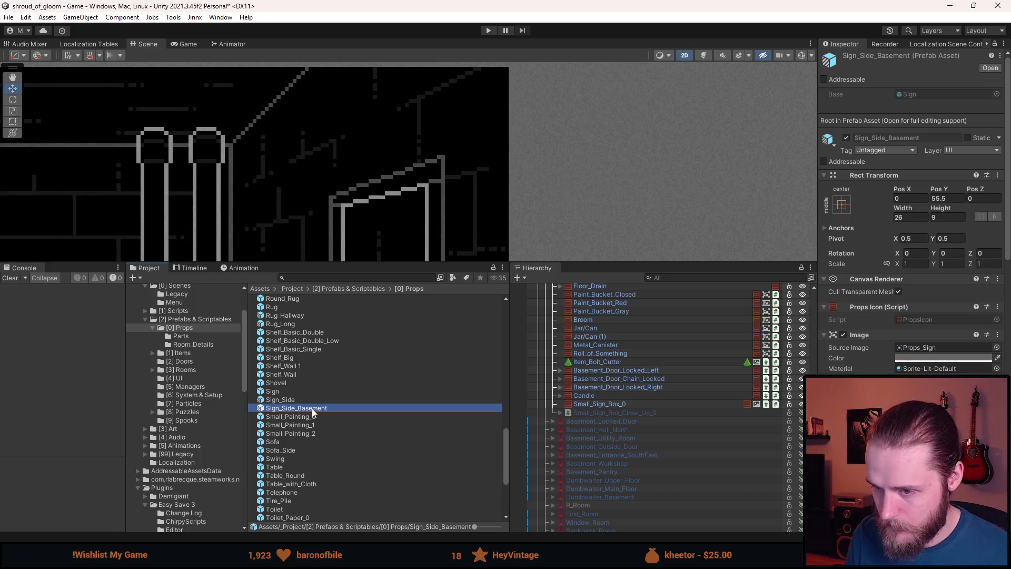
- Give Sign_Side_Basement the Props_Sign_Side_Basement sprite at native 18×17 size, then leave Prefab Mode
{"action": "double_click", "coordinate": [313, 408]}
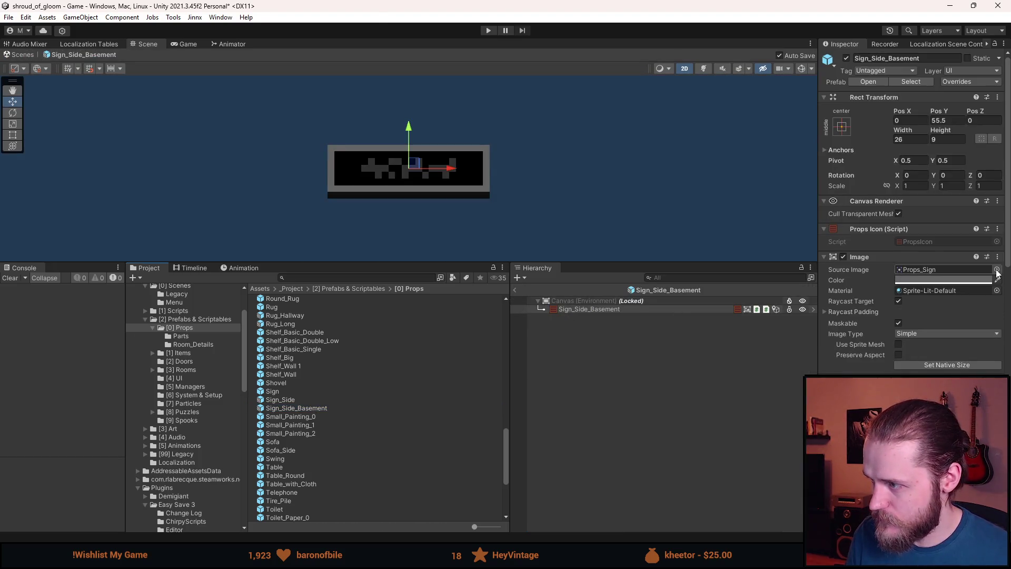
{"action": "left_click", "coordinate": [997, 270]}
{"action": "double_click", "coordinate": [669, 357]}
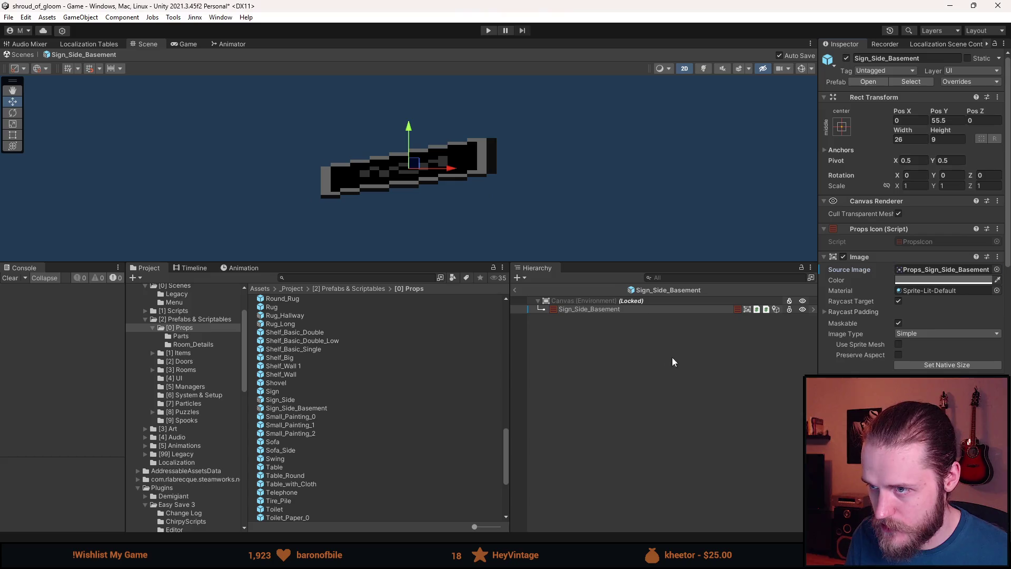
{"action": "left_click", "coordinate": [948, 364]}
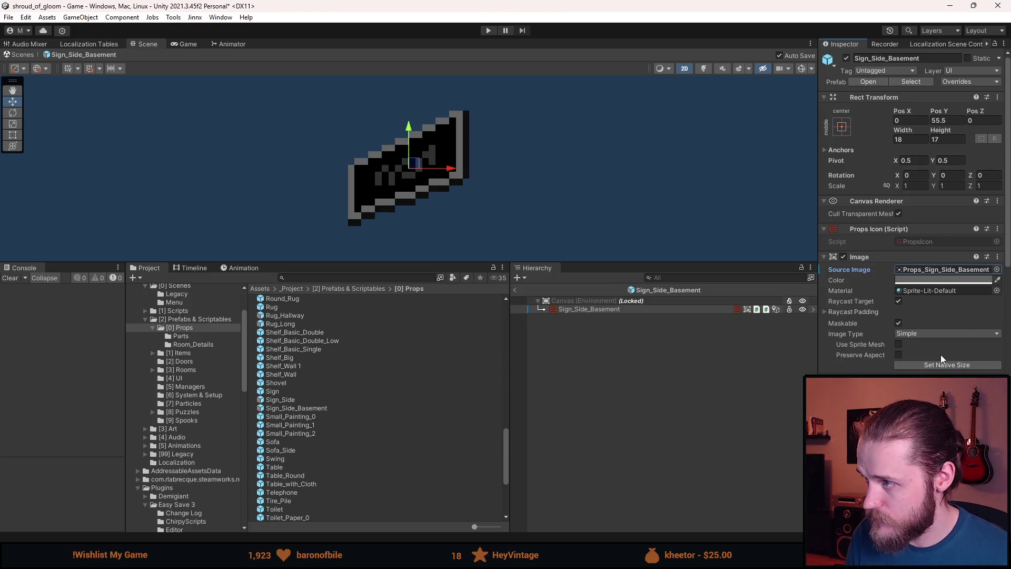
{"action": "left_click", "coordinate": [618, 410]}
{"action": "left_click", "coordinate": [515, 290]}
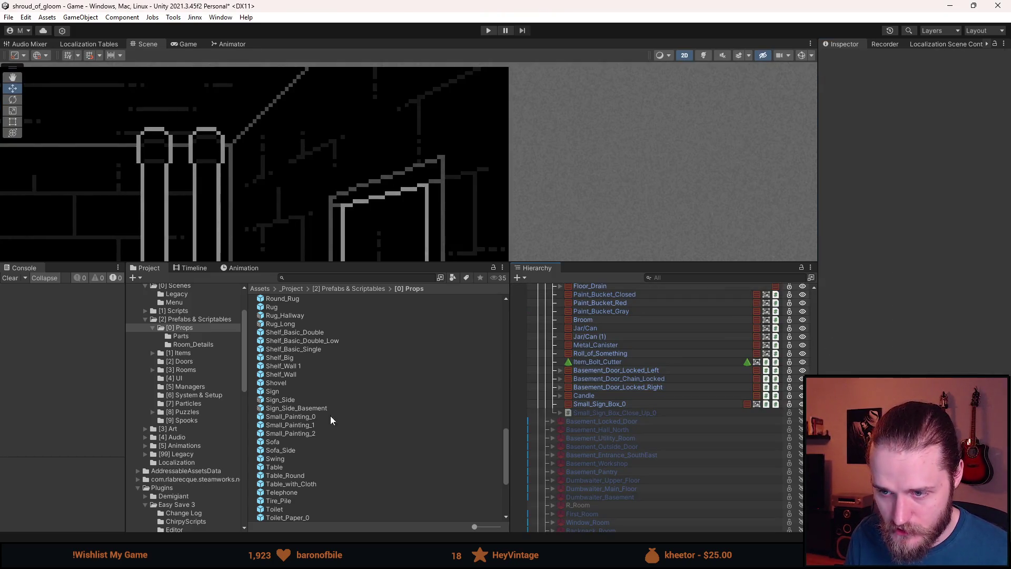
- Add a Sign_Side_Basement instance to the basement hall and set its Pos X to 129
{"action": "left_click_drag", "start_coordinate": [621, 411], "coordinate": [619, 418]}
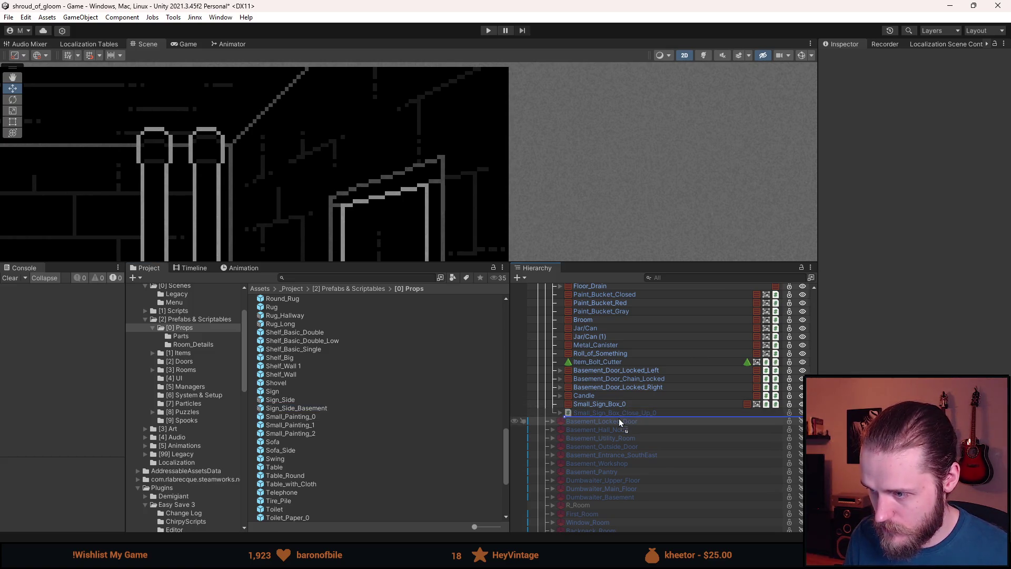
{"action": "scroll", "coordinate": [356, 195], "scroll_direction": "down", "scroll_amount": 4}
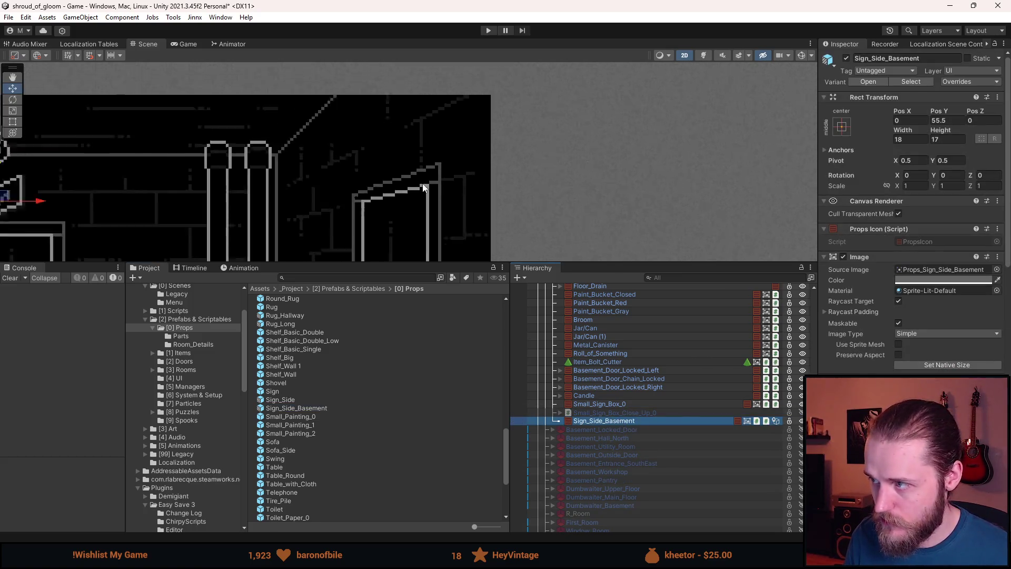
{"action": "mouse_move", "coordinate": [89, 196]}
{"action": "left_mouse_down"}
{"action": "mouse_move", "coordinate": [407, 165]}
{"action": "mouse_move", "coordinate": [425, 73]}
{"action": "mouse_move", "coordinate": [418, 142]}
{"action": "left_mouse_up"}
{"action": "scroll", "coordinate": [415, 175], "scroll_direction": "up", "scroll_amount": 6}
{"action": "key", "text": "w"}
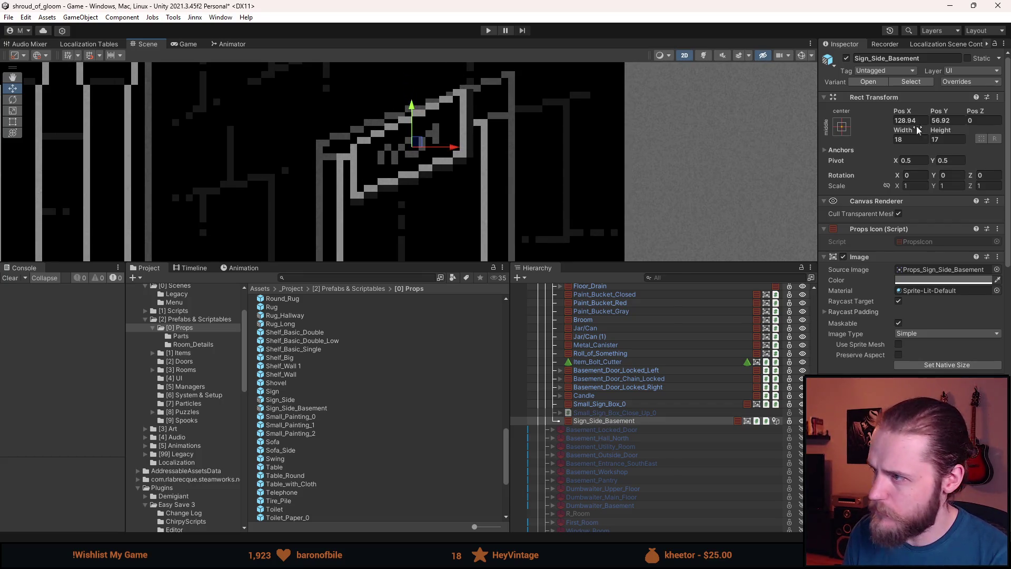
{"action": "left_click", "coordinate": [907, 121]}
{"action": "type", "text": "129"}
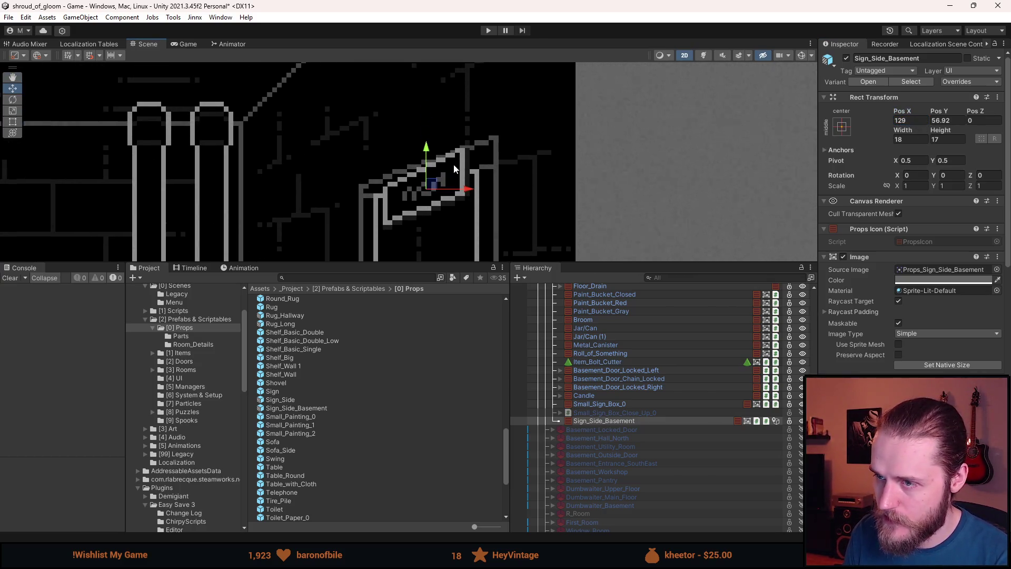
- Raise the sign high on the right wall by adjusting its Pos Y, then view the whole room
{"action": "left_click_drag", "start_coordinate": [428, 141], "coordinate": [427, 94]}
{"action": "left_click", "coordinate": [946, 120]}
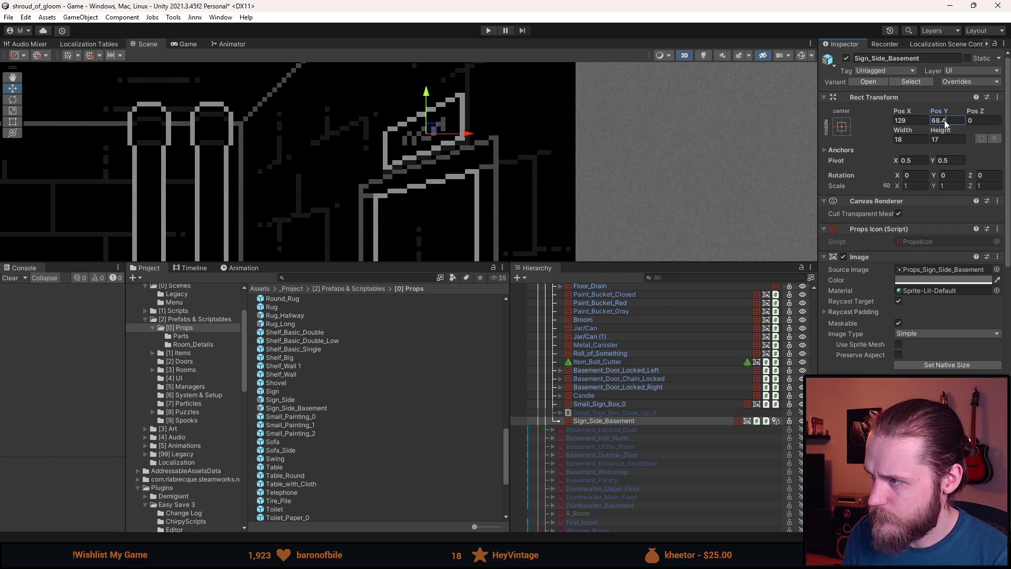
{"action": "key", "text": "BackSpace"}
{"action": "type", "text": "5"}
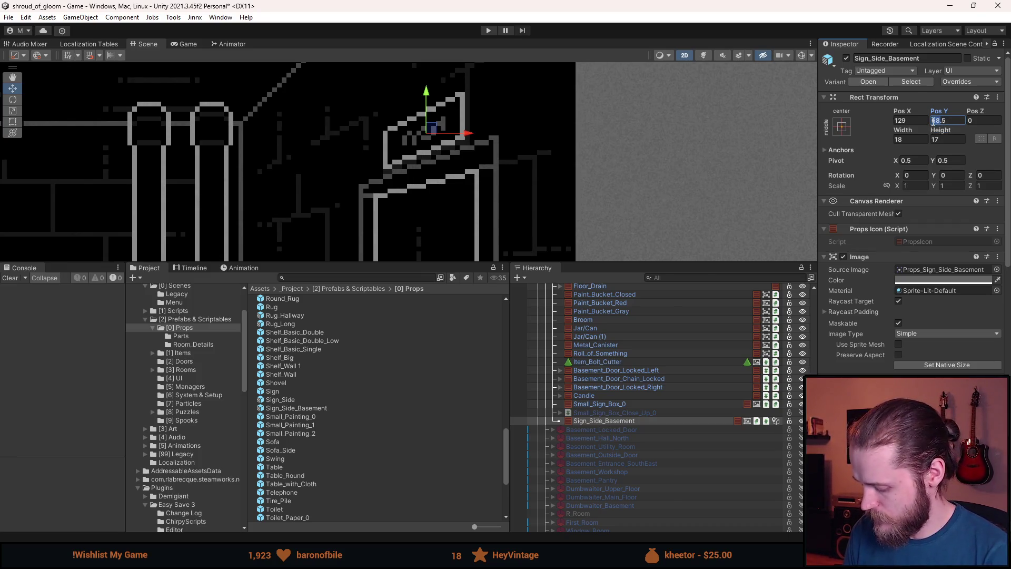
{"action": "type", "text": "73"}
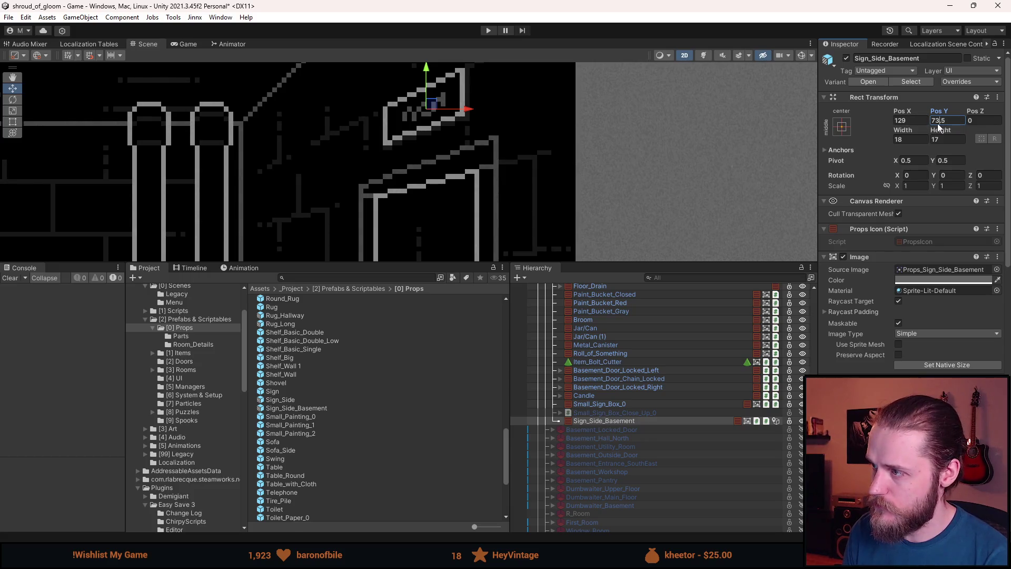
{"action": "type", "text": "78"}
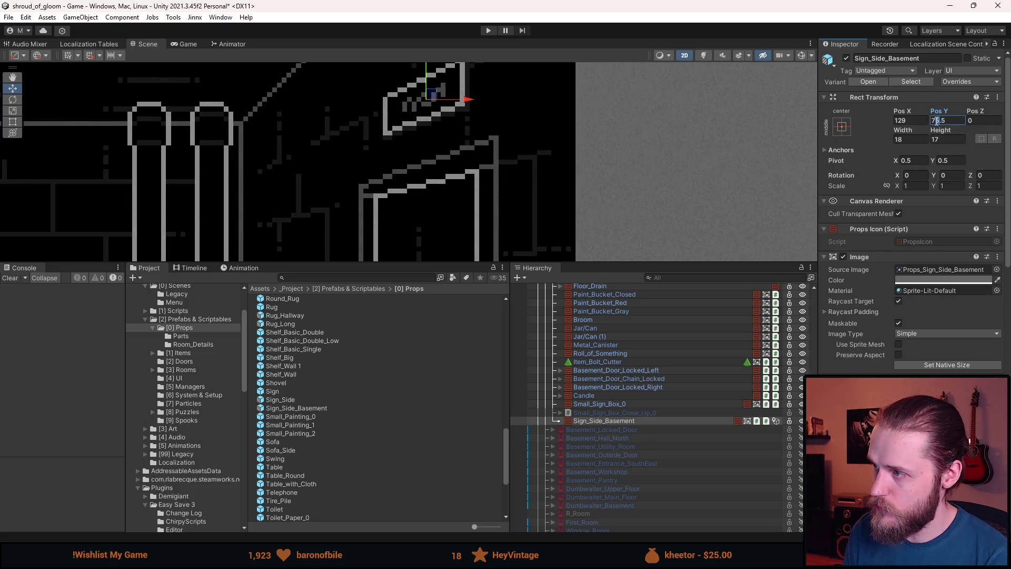
{"action": "left_click", "coordinate": [488, 163]}
{"action": "scroll", "coordinate": [429, 198], "scroll_direction": "down", "scroll_amount": 3}
{"action": "left_click_drag", "start_coordinate": [430, 198], "coordinate": [467, 123]}
{"action": "scroll", "coordinate": [70, 174], "scroll_direction": "down", "scroll_amount": 1}
{"action": "mouse_move", "coordinate": [70, 174]}
{"action": "left_mouse_down"}
{"action": "mouse_move", "coordinate": [117, 165]}
{"action": "mouse_move", "coordinate": [90, 212]}
{"action": "mouse_move", "coordinate": [160, 183]}
{"action": "left_mouse_up"}
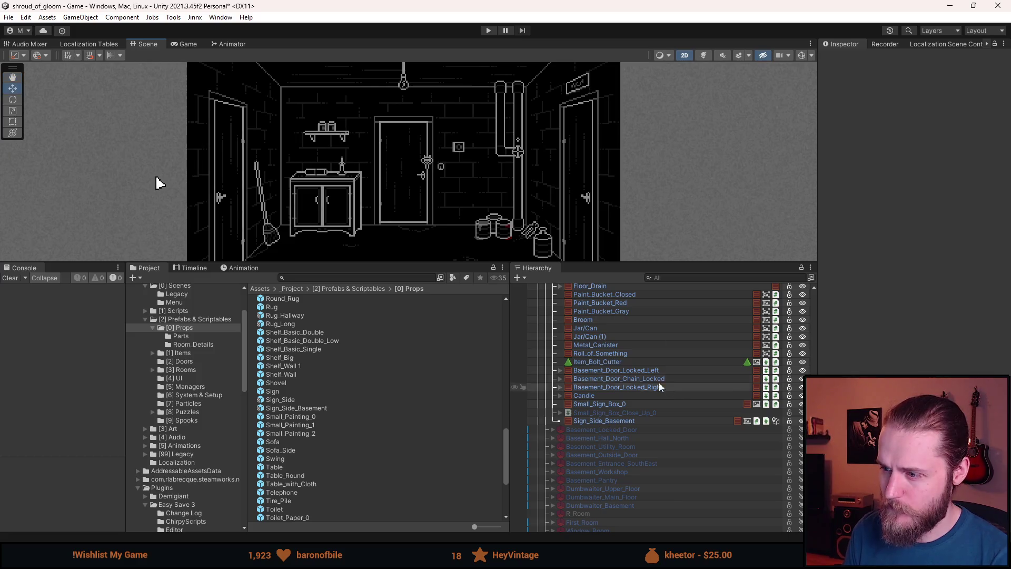
{"action": "scroll", "coordinate": [633, 346], "scroll_direction": "up", "scroll_amount": 4}
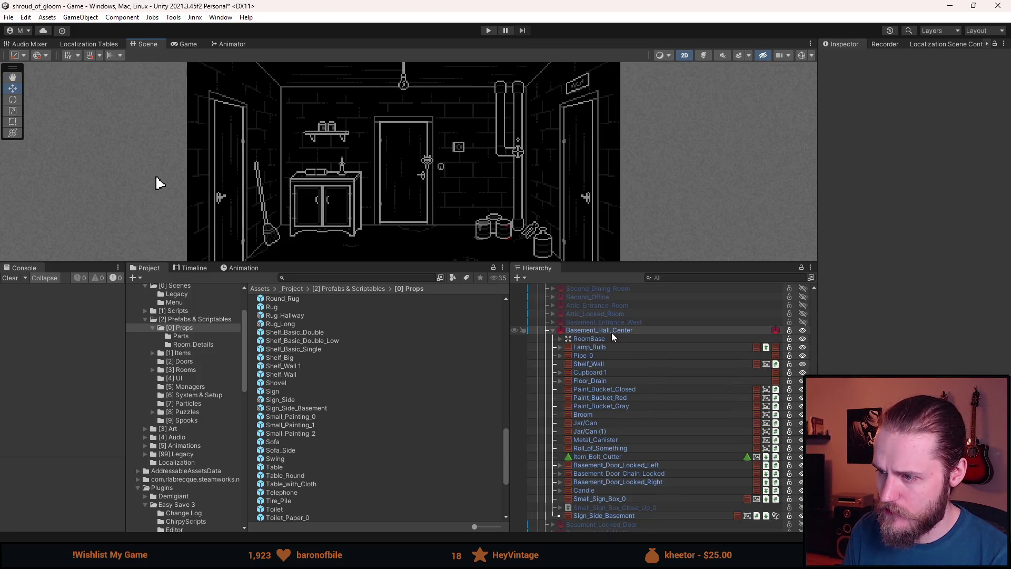
{"action": "scroll", "coordinate": [611, 346], "scroll_direction": "up", "scroll_amount": 5}
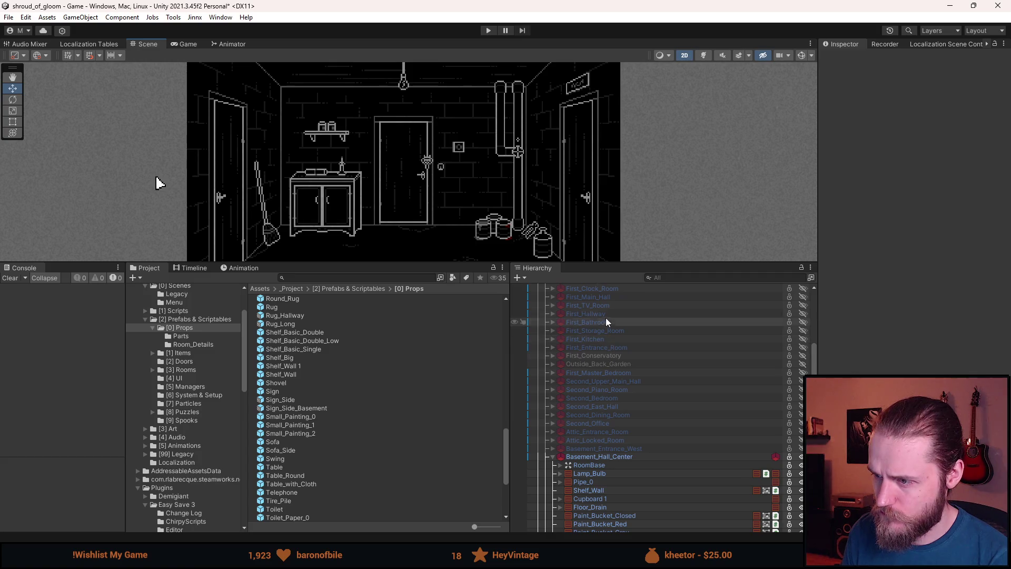
{"action": "key", "text": "a"}
{"action": "key", "text": "alt+shift+a"}
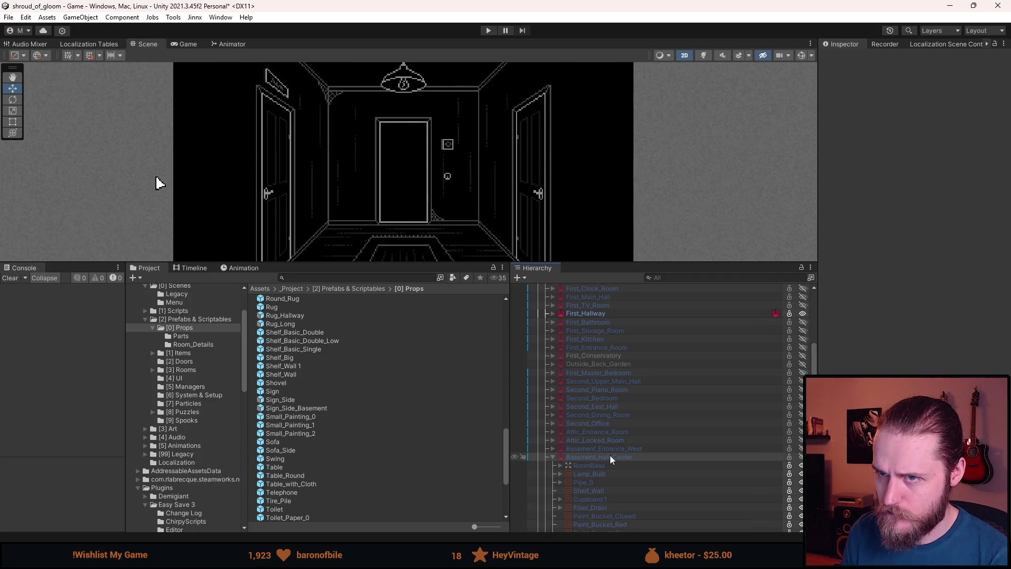
{"action": "key", "text": "alt+shift+a"}
{"action": "key", "text": "alt+shift+a"}
{"action": "key", "text": "alt+shift+a"}
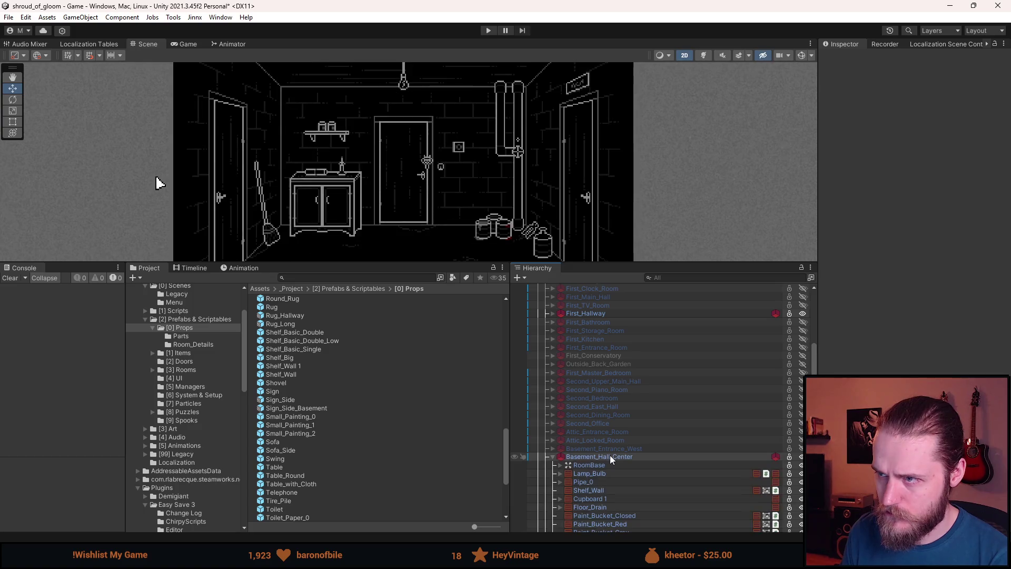
{"action": "scroll", "coordinate": [610, 454], "scroll_direction": "down", "scroll_amount": 3}
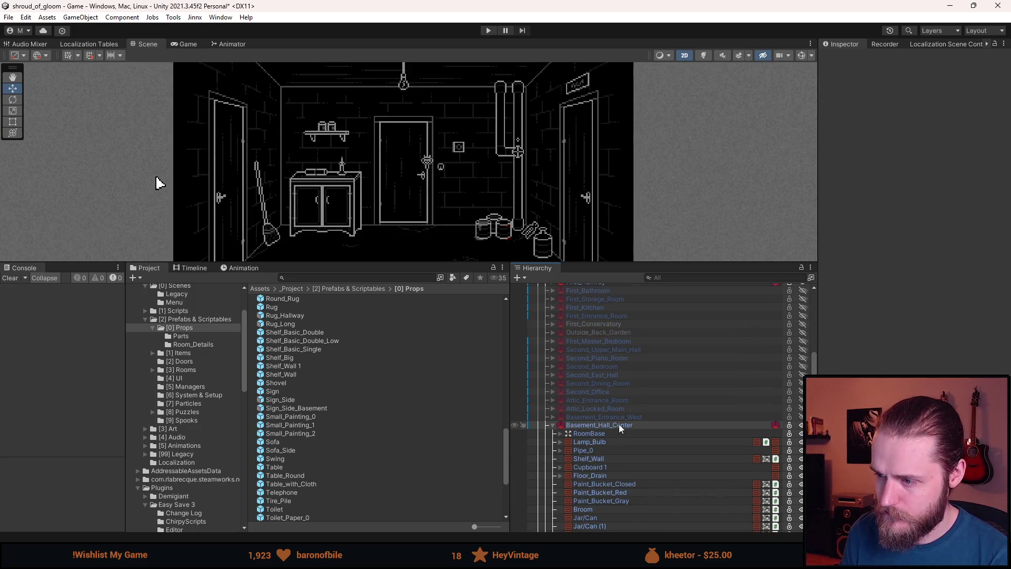
{"action": "key", "text": "alt+shift+a"}
{"action": "key", "text": "alt+shift+a"}
{"action": "key", "text": "alt+shift+a"}
{"action": "key", "text": "alt+shift+a"}
{"action": "key", "text": "alt+shift+a"}
{"action": "key", "text": "alt+shift+a"}
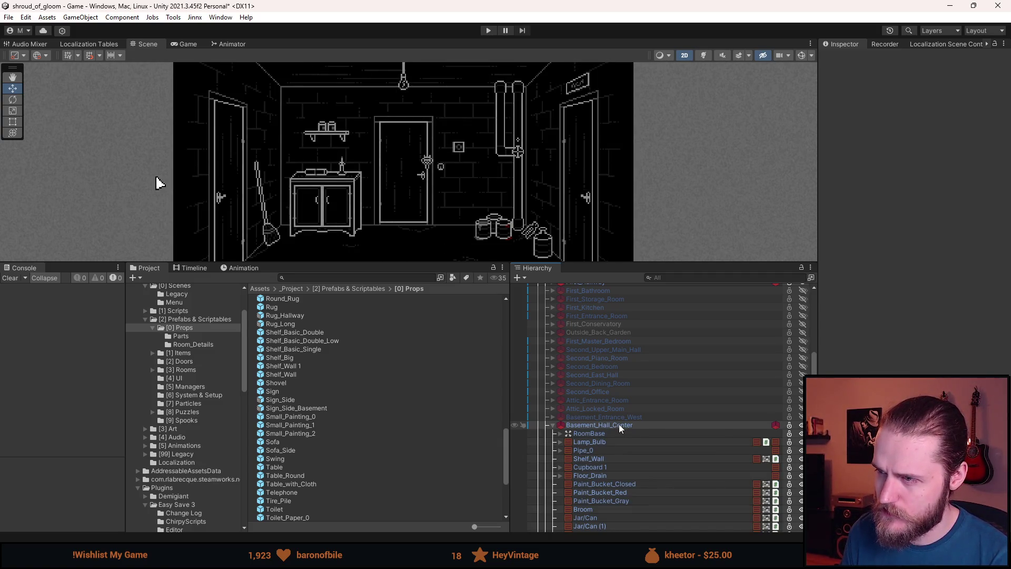
{"action": "key", "text": "alt+shift+a"}
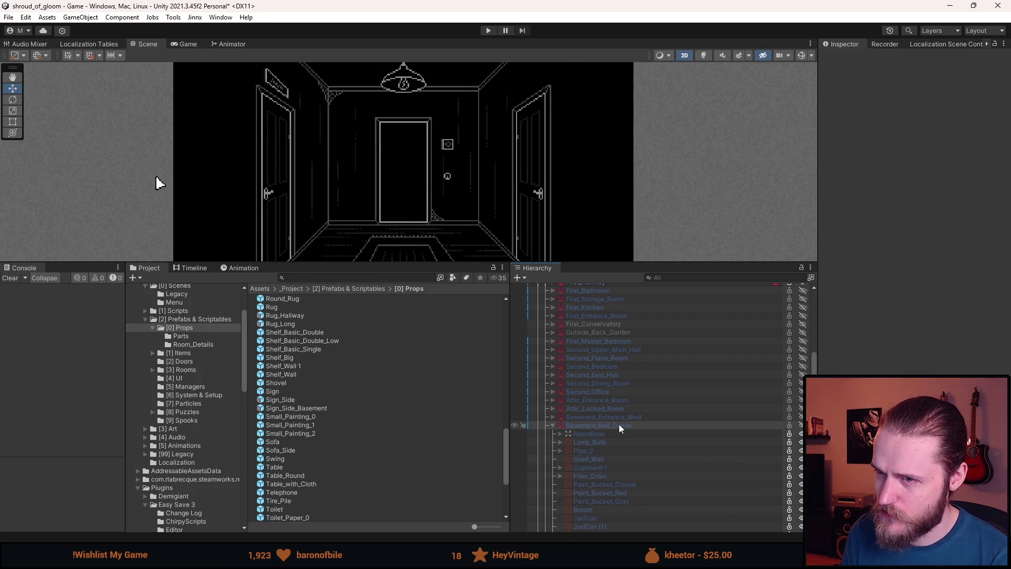
{"action": "key", "text": "alt+shift+a"}
{"action": "scroll", "coordinate": [625, 438], "scroll_direction": "down", "scroll_amount": 6}
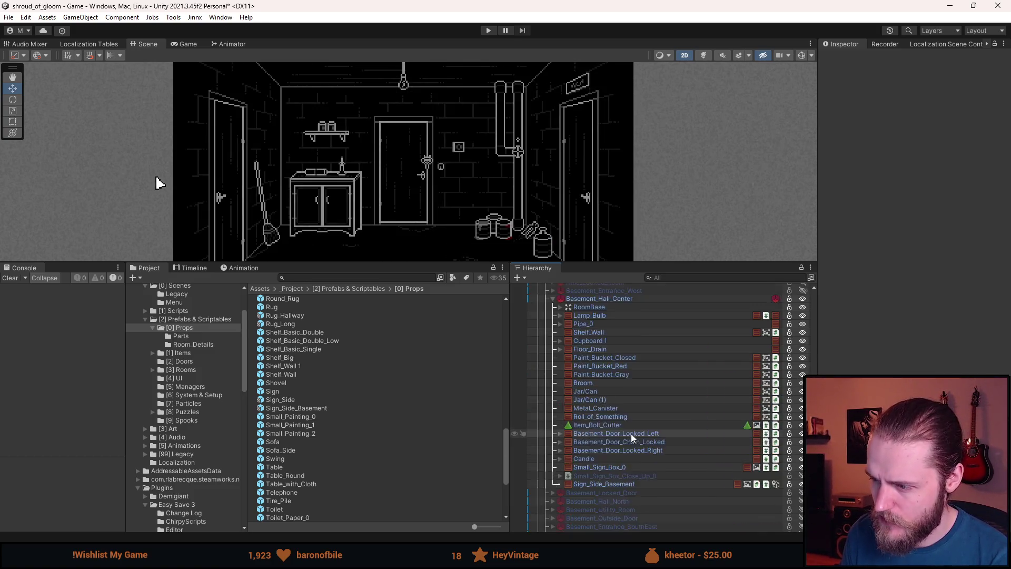
{"action": "left_click", "coordinate": [623, 420]}
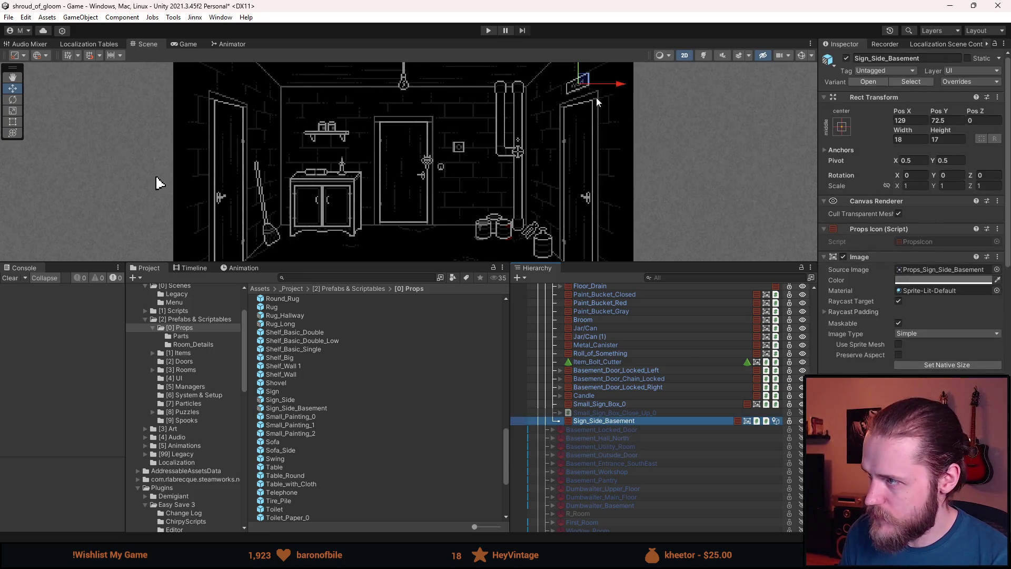
- Find and reselect Sign_Side_Basement in the Hierarchy to lower its Pos Y to 71.5
{"action": "scroll", "coordinate": [581, 97], "scroll_direction": "up", "scroll_amount": 3}
{"action": "scroll", "coordinate": [580, 97], "scroll_direction": "up", "scroll_amount": 5}
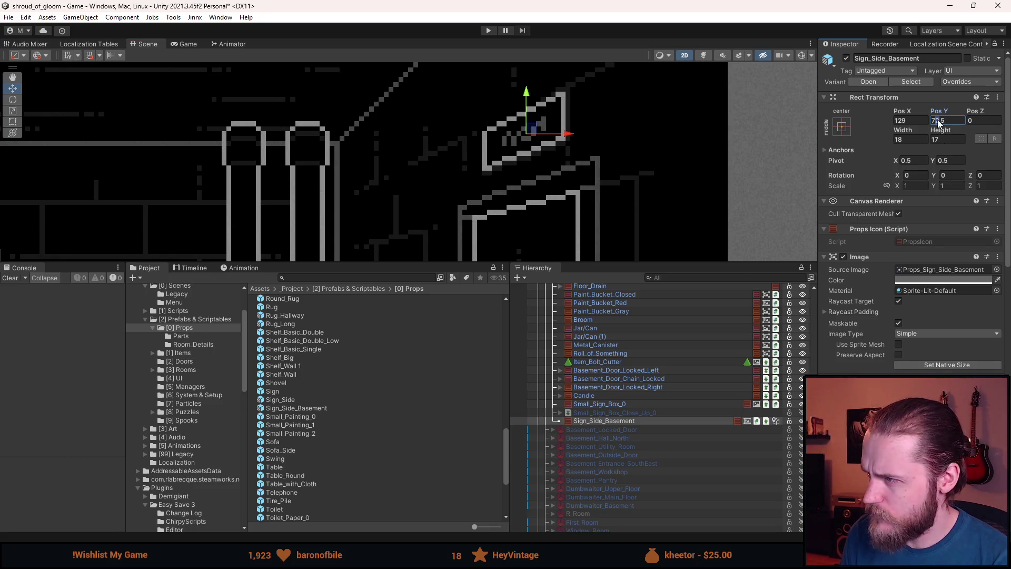
{"action": "scroll", "coordinate": [628, 164], "scroll_direction": "down", "scroll_amount": 8}
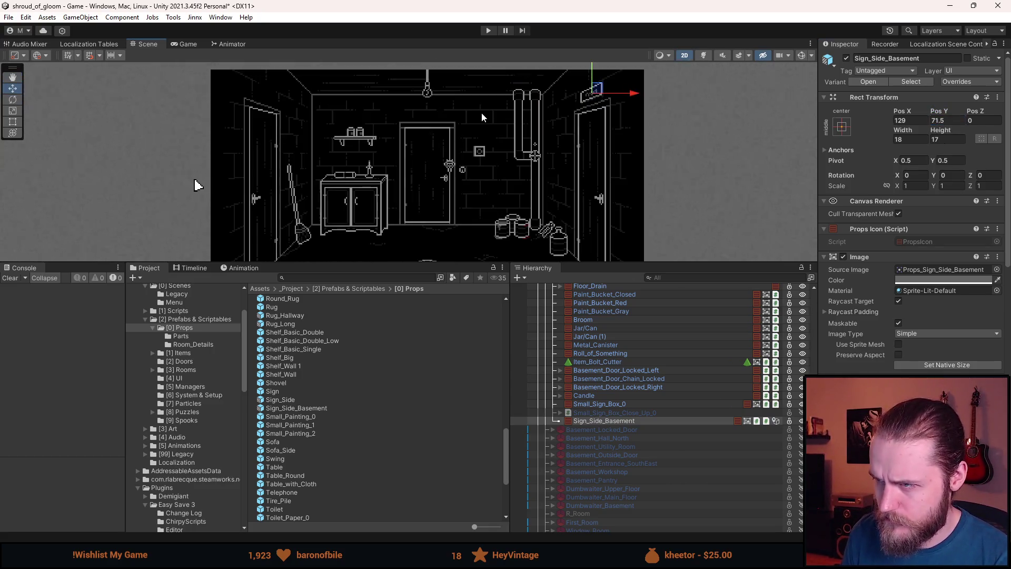
{"action": "left_click", "coordinate": [532, 132]}
{"action": "scroll", "coordinate": [533, 135], "scroll_direction": "down", "scroll_amount": 2}
{"action": "scroll", "coordinate": [533, 136], "scroll_direction": "up", "scroll_amount": 3}
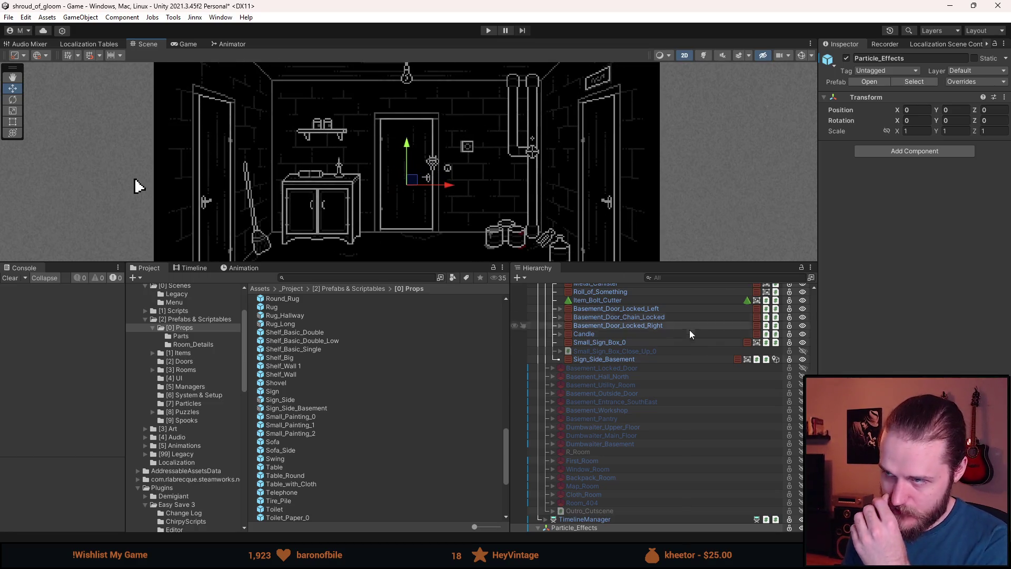
{"action": "left_click", "coordinate": [611, 359]}
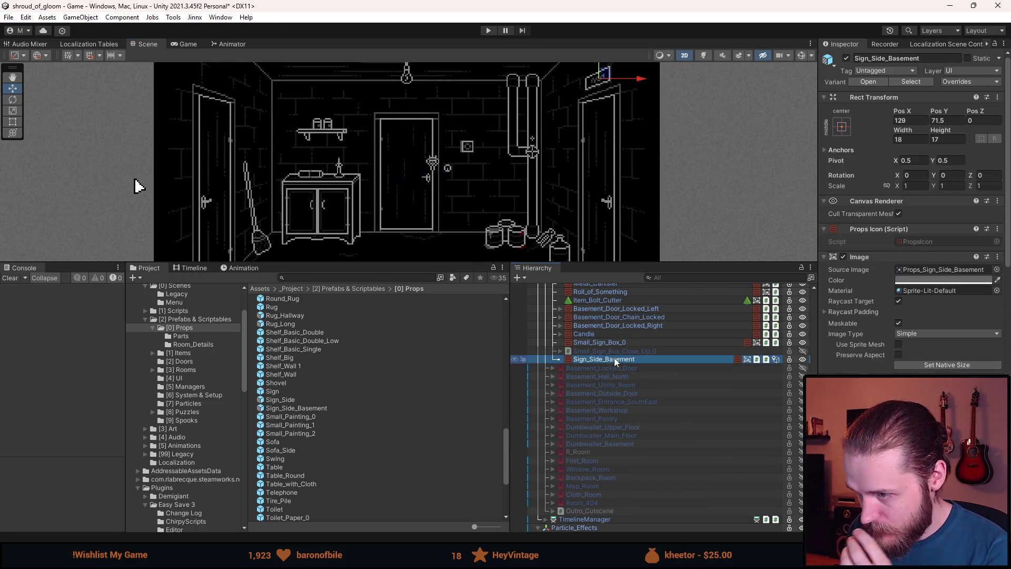
- Add a SIGN_WORKSHOP table entry in the sign's Game Object Localizer, save the scene, and enter Play mode
{"action": "scroll", "coordinate": [926, 269], "scroll_direction": "down", "scroll_amount": 10}
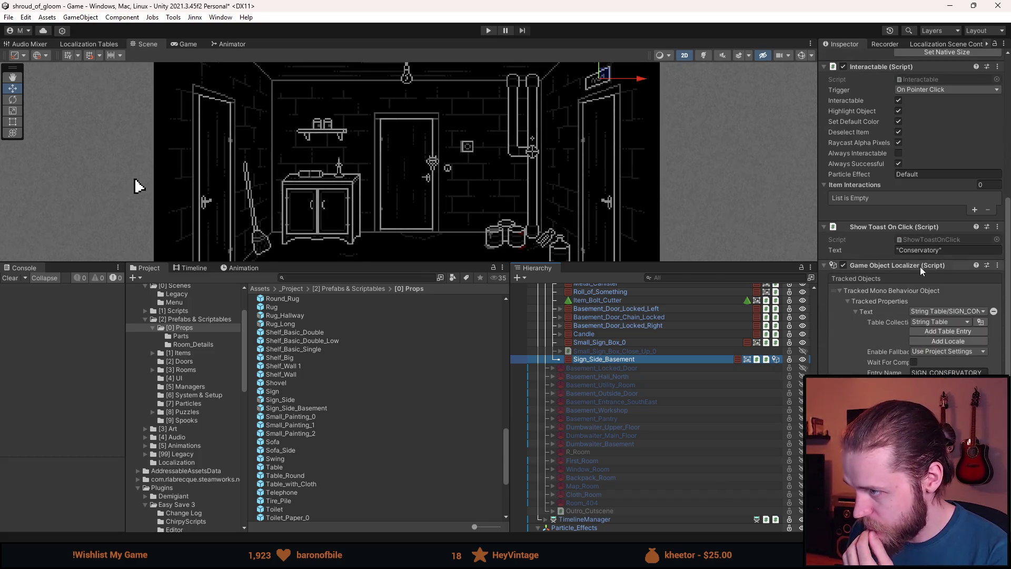
{"action": "left_click", "coordinate": [947, 332]}
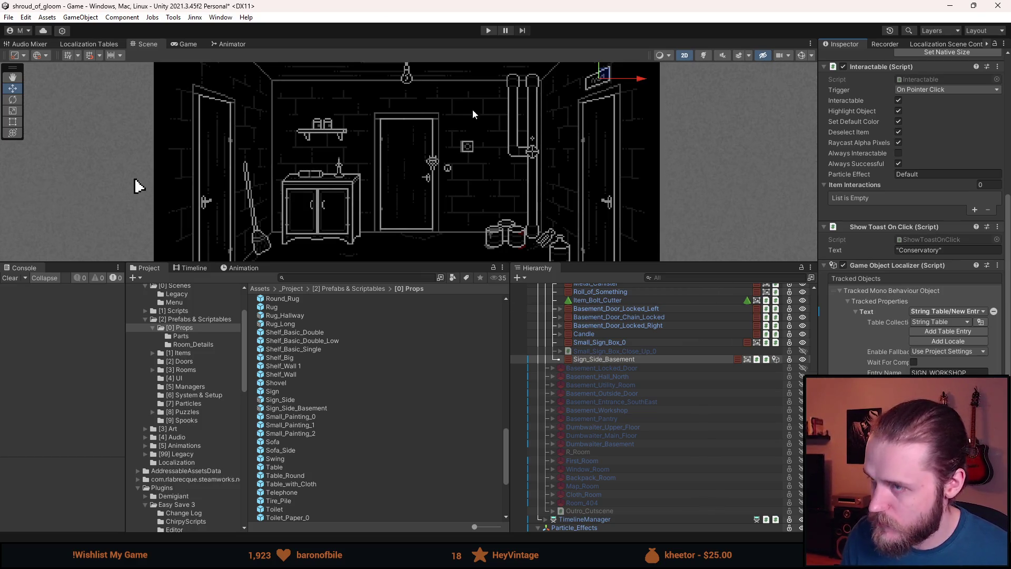
{"action": "key", "text": "ctrl+s"}
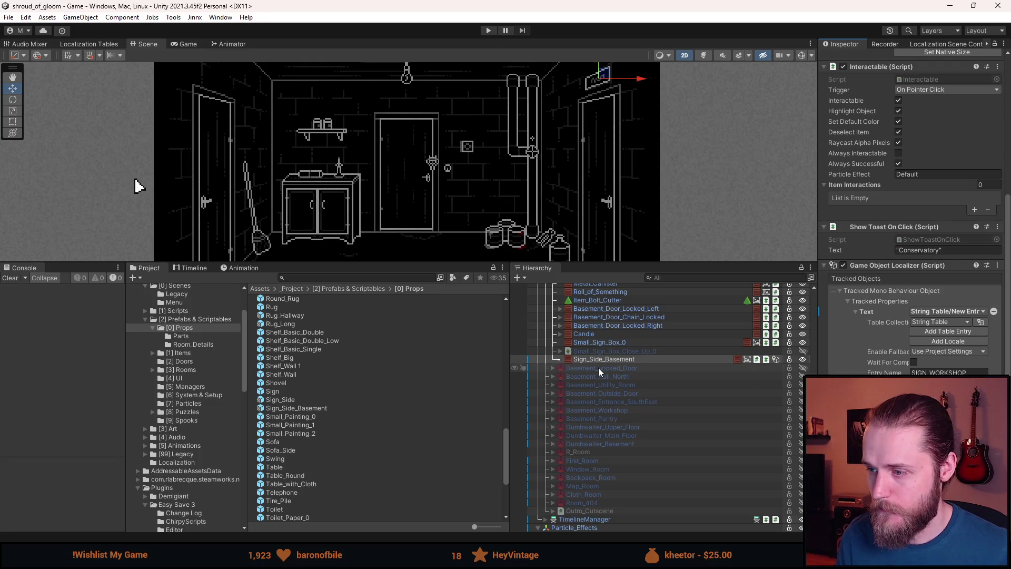
{"action": "left_click", "coordinate": [488, 30]}
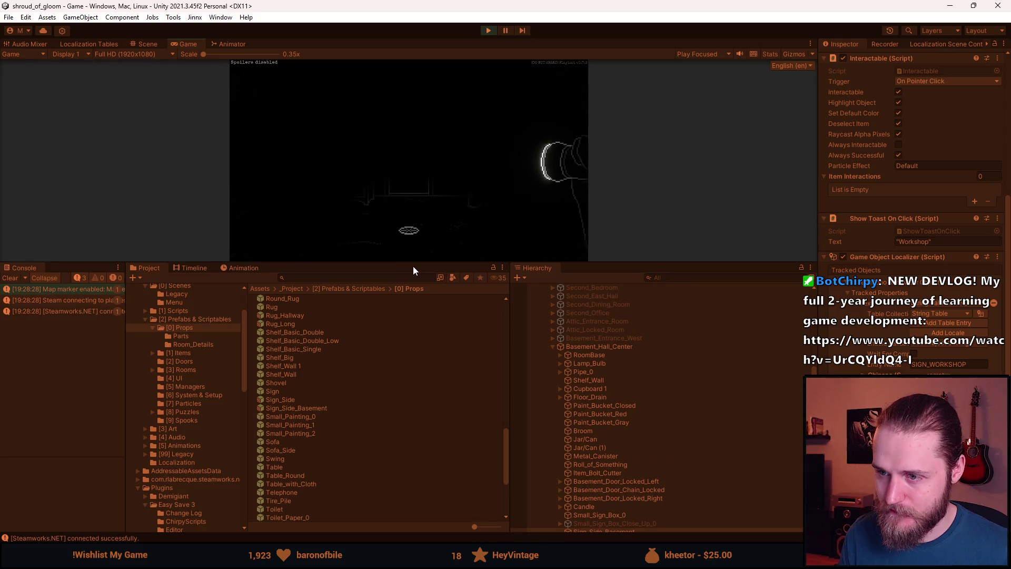
- Turn on the basement light and click the sign above the right door to show its Workshop toast
{"action": "left_click", "coordinate": [619, 108]}
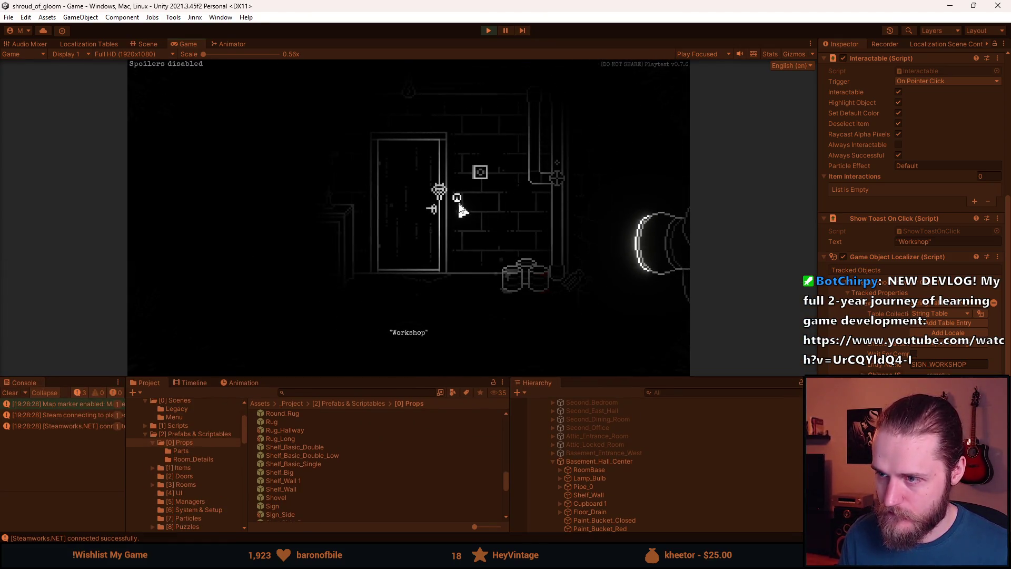
{"action": "left_click", "coordinate": [457, 199]}
{"action": "left_click", "coordinate": [623, 113]}
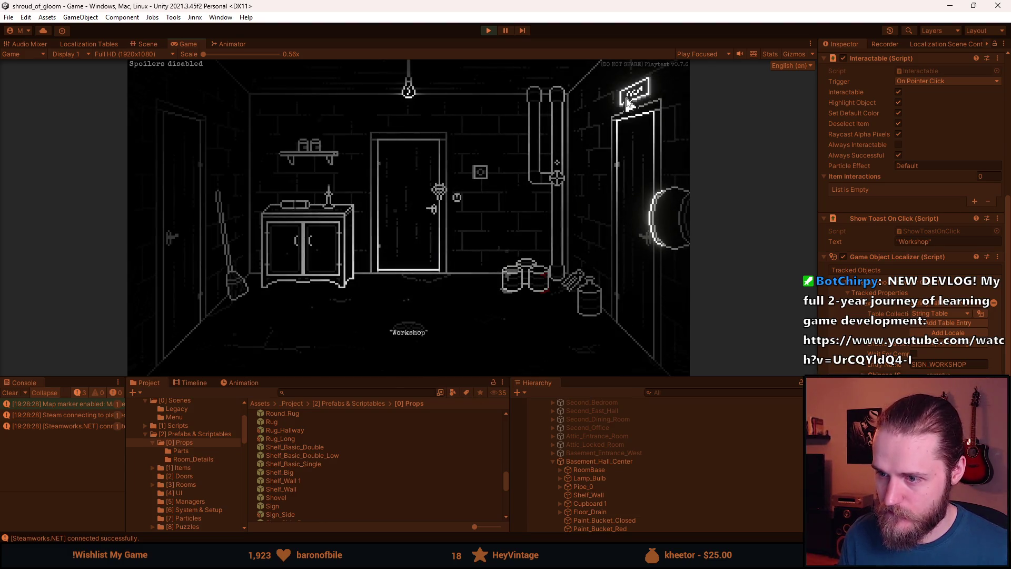
- Request a teleport to First_Hallway through the F1 developer tools
{"action": "key", "text": "F1"}
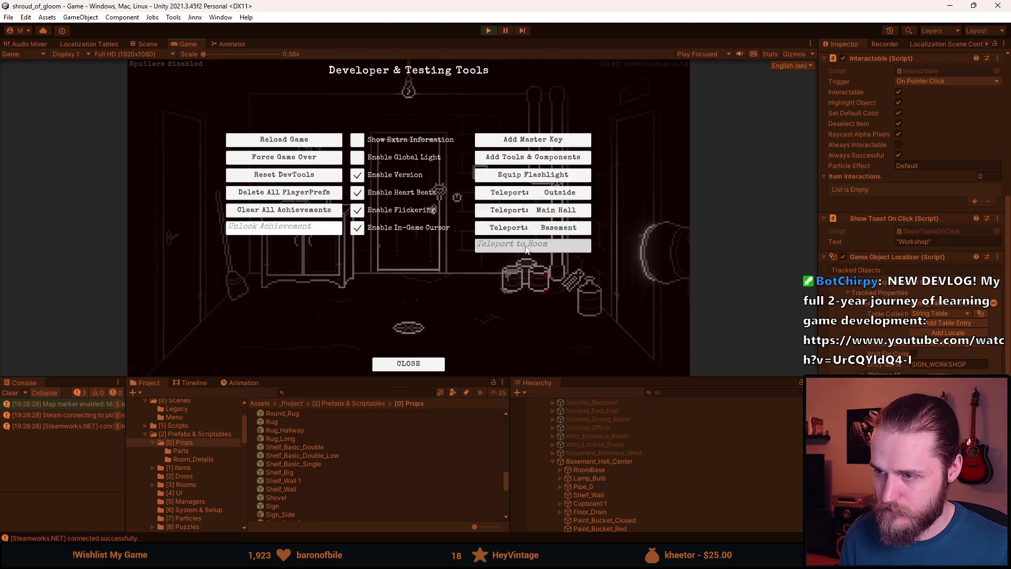
{"action": "left_click", "coordinate": [526, 246]}
{"action": "type", "text": "First_Hallway"}
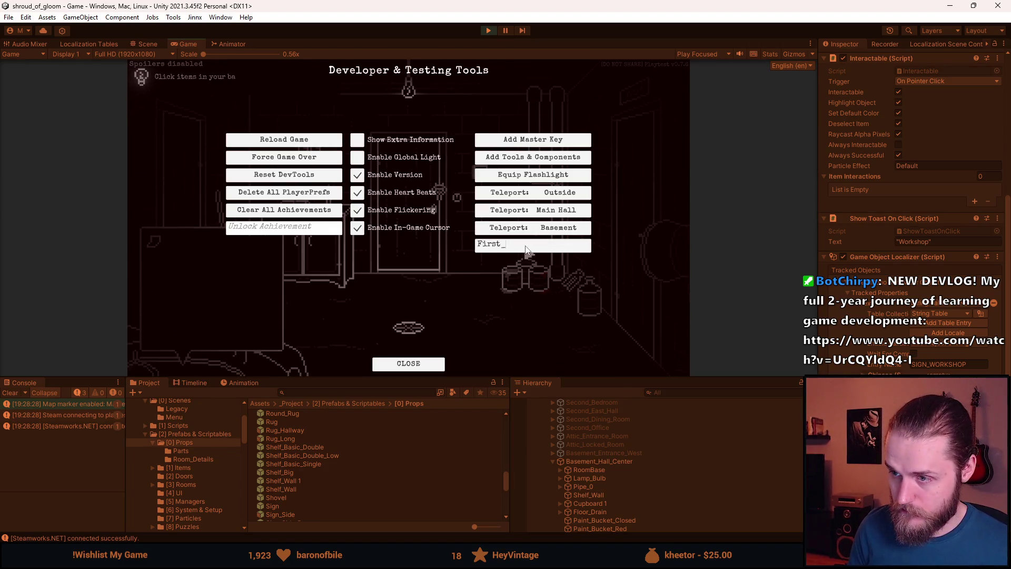
{"action": "key", "text": "Return"}
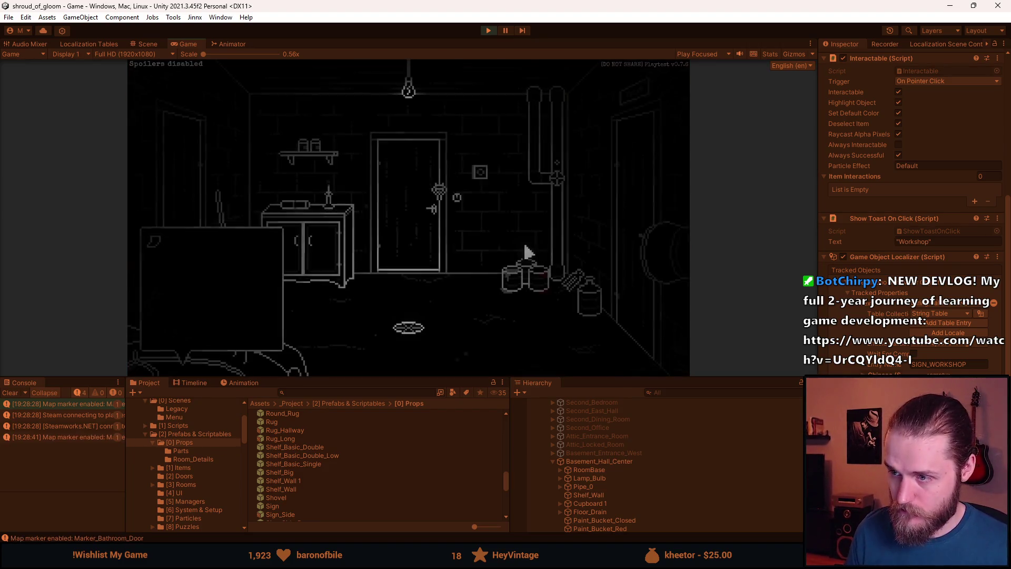
- Restart Play mode and drag the splitter down to make the Game view taller
{"action": "left_click", "coordinate": [489, 29]}
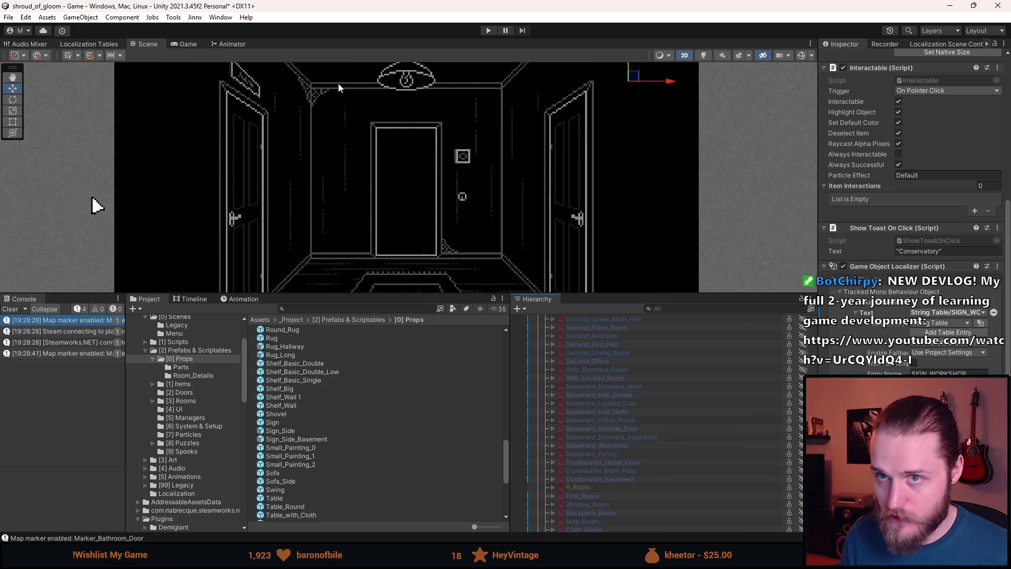
{"action": "left_click", "coordinate": [488, 30]}
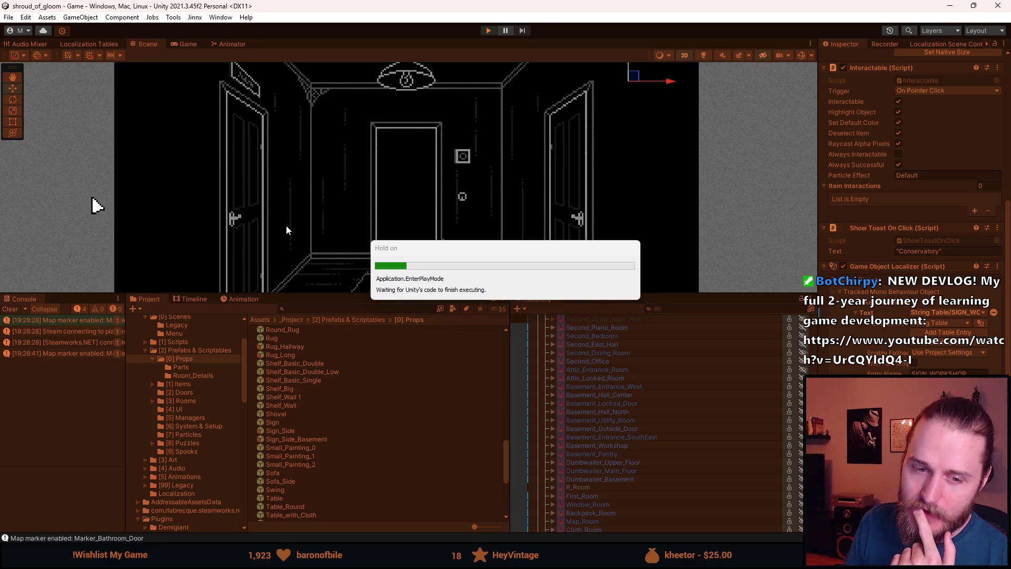
{"action": "left_click_drag", "start_coordinate": [352, 294], "coordinate": [339, 390]}
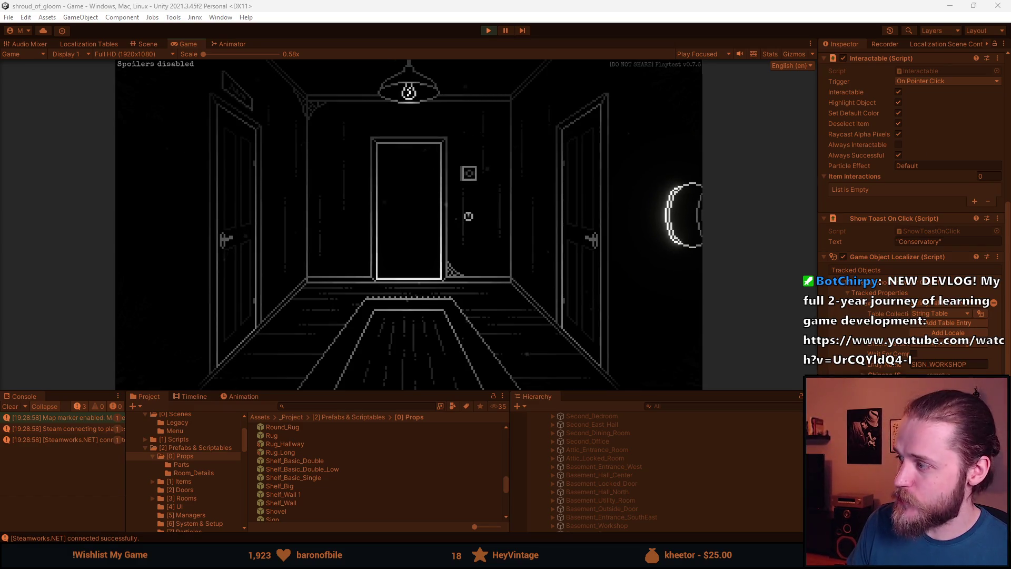
- Preview conservatory photos in Google Images, including the Conservatech image, then switch back to Unity
{"action": "key", "text": "alt+Tab"}
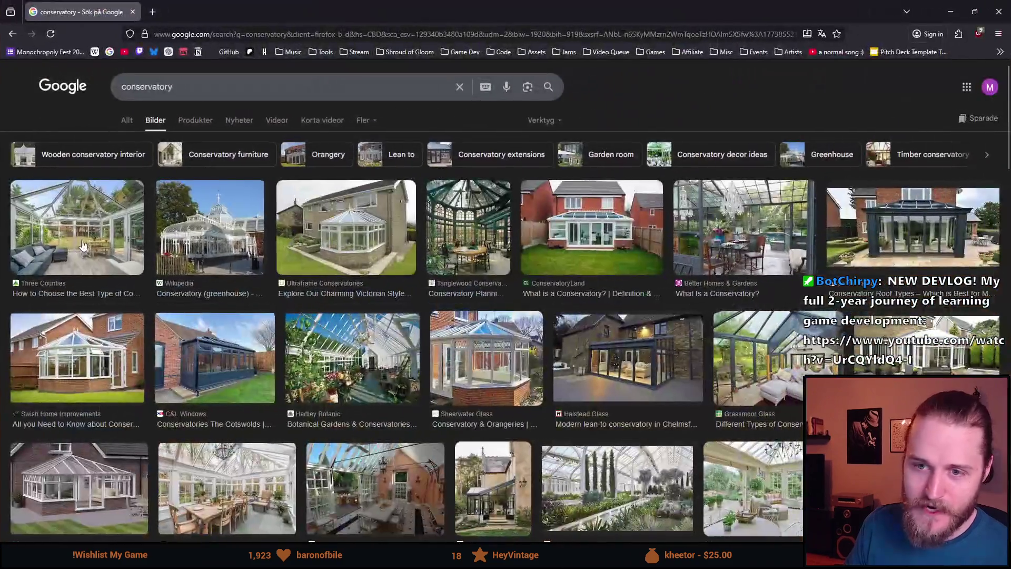
{"action": "left_click", "coordinate": [143, 297]}
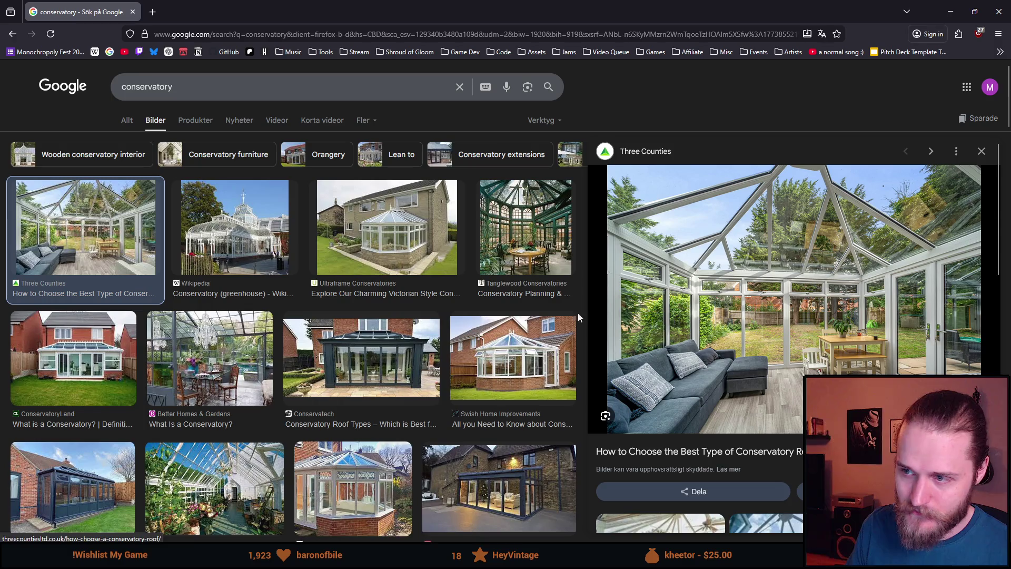
{"action": "left_click", "coordinate": [387, 376]}
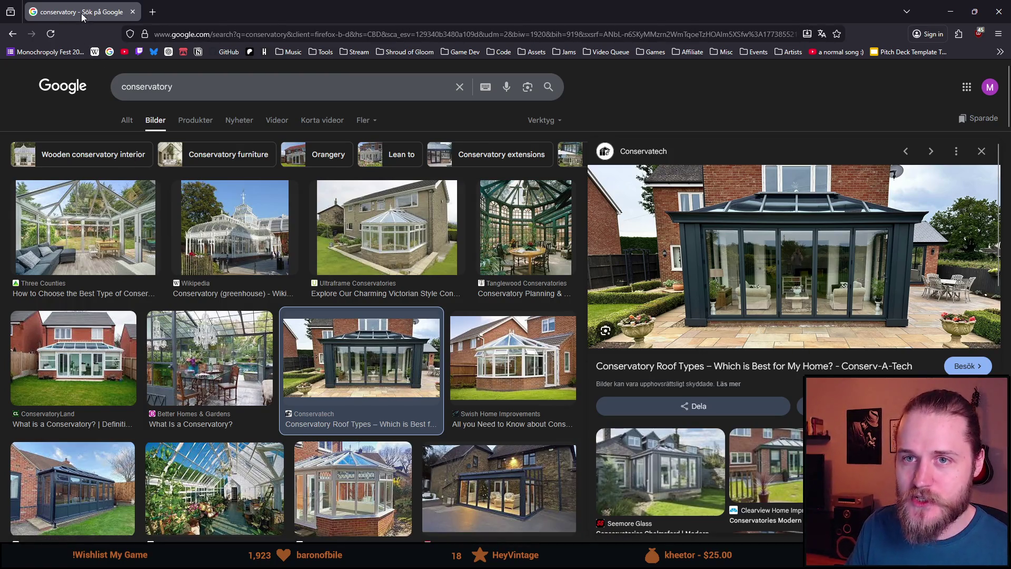
{"action": "key", "text": "alt+Tab"}
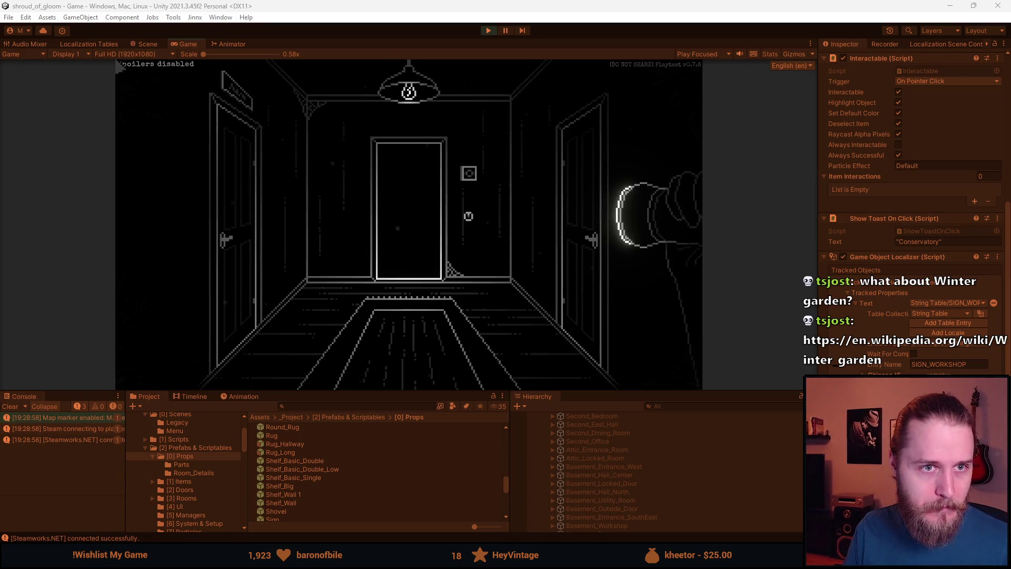
{"action": "key", "text": "alt+Tab"}
- Read the Winter garden Wikipedia article, highlighting the passage on large conservatories, then close the browser
{"action": "scroll", "coordinate": [409, 290], "scroll_direction": "down", "scroll_amount": 3}
{"action": "scroll", "coordinate": [380, 288], "scroll_direction": "up", "scroll_amount": 3}
{"action": "scroll", "coordinate": [376, 288], "scroll_direction": "down", "scroll_amount": 3}
{"action": "scroll", "coordinate": [371, 287], "scroll_direction": "down", "scroll_amount": 1}
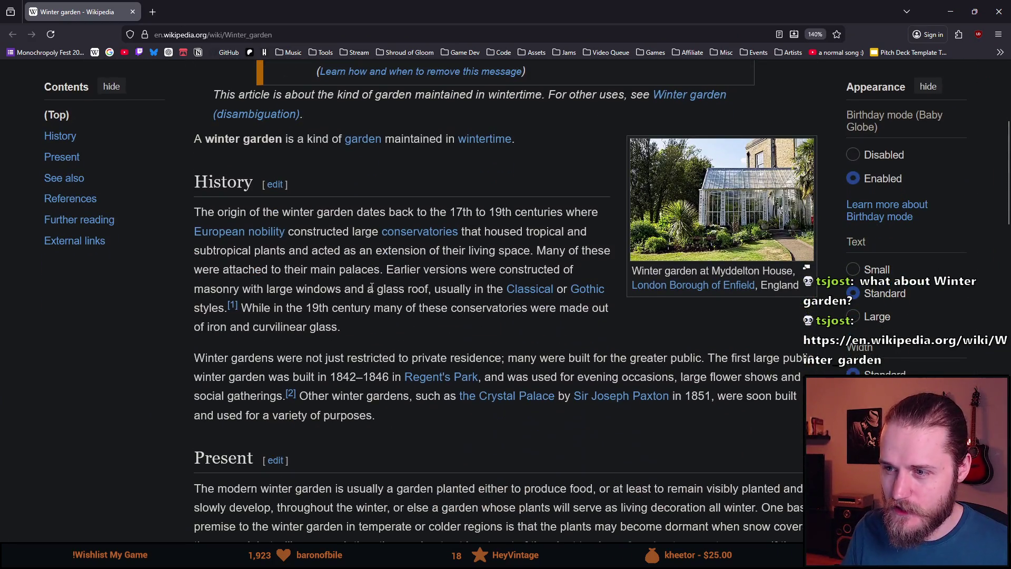
{"action": "left_click_drag", "start_coordinate": [316, 236], "coordinate": [483, 234]}
{"action": "left_click", "coordinate": [362, 231]}
{"action": "mouse_move", "coordinate": [416, 232]}
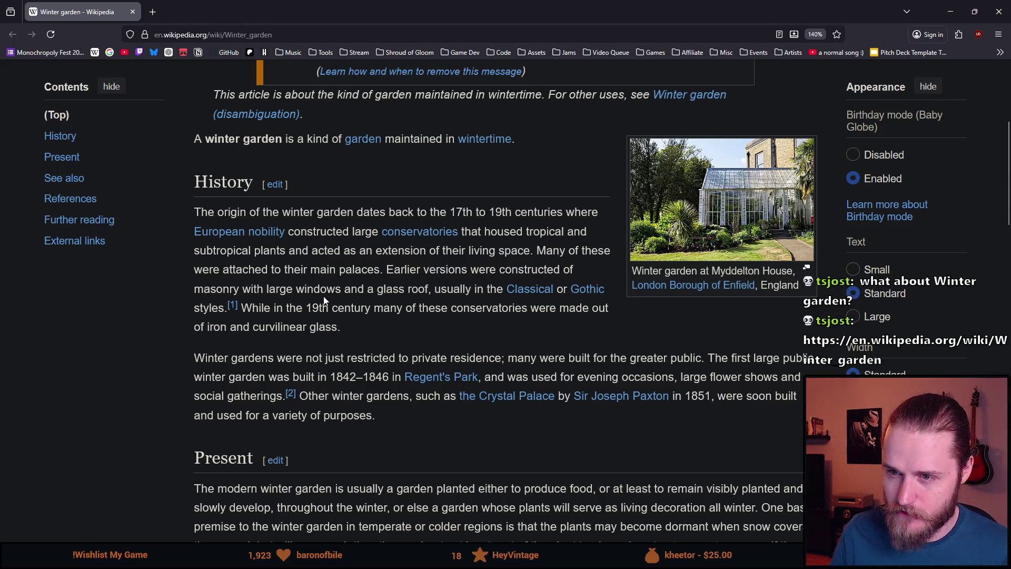
{"action": "scroll", "coordinate": [308, 300], "scroll_direction": "down", "scroll_amount": 3}
{"action": "scroll", "coordinate": [400, 339], "scroll_direction": "up", "scroll_amount": 6}
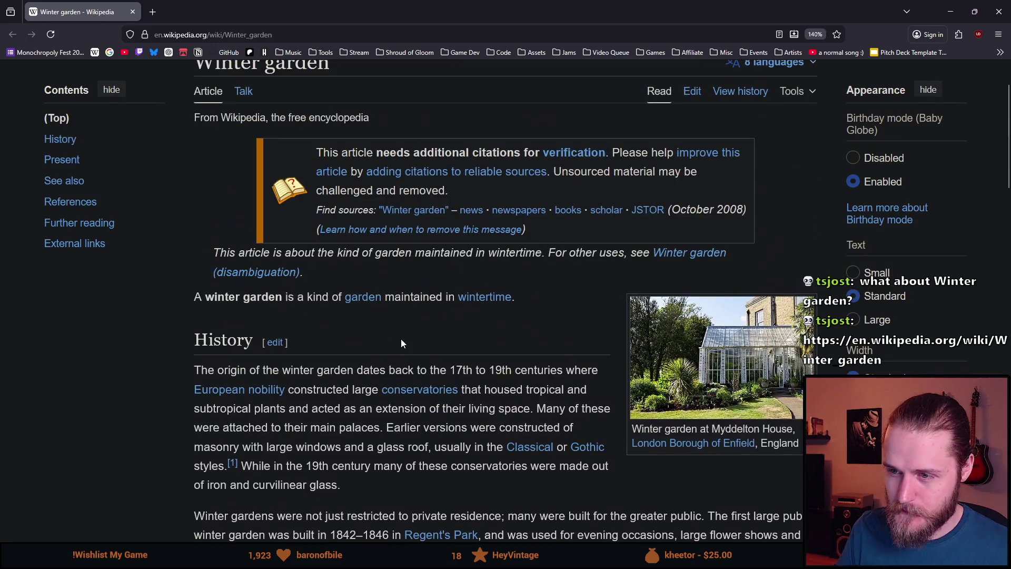
{"action": "scroll", "coordinate": [258, 326], "scroll_direction": "up", "scroll_amount": 2}
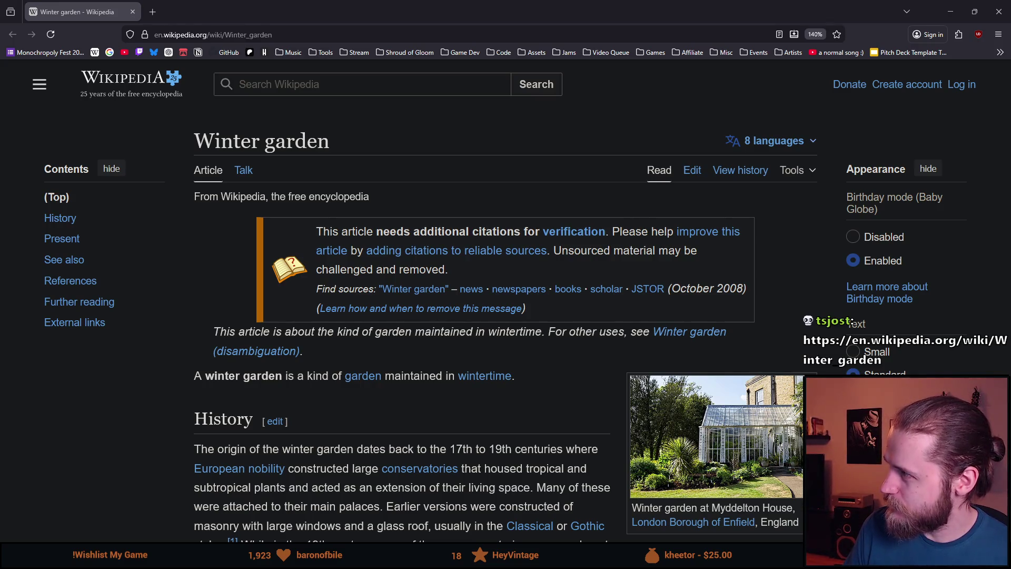
{"action": "left_click", "coordinate": [133, 12]}
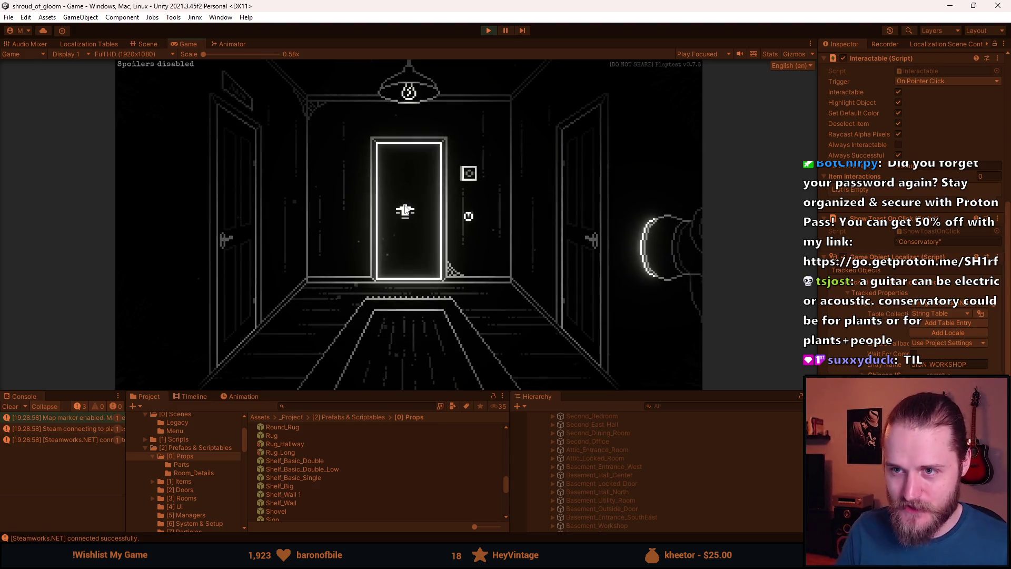
- Walk into the entrance hall and click the sign above the central door to show the Conservatory toast
{"action": "left_click", "coordinate": [404, 209]}
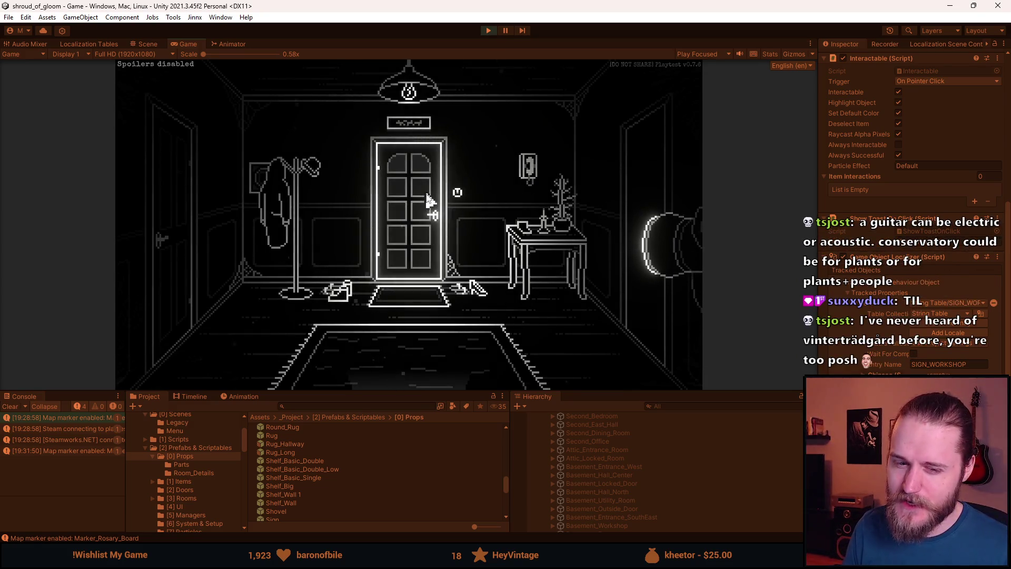
{"action": "left_click", "coordinate": [428, 199]}
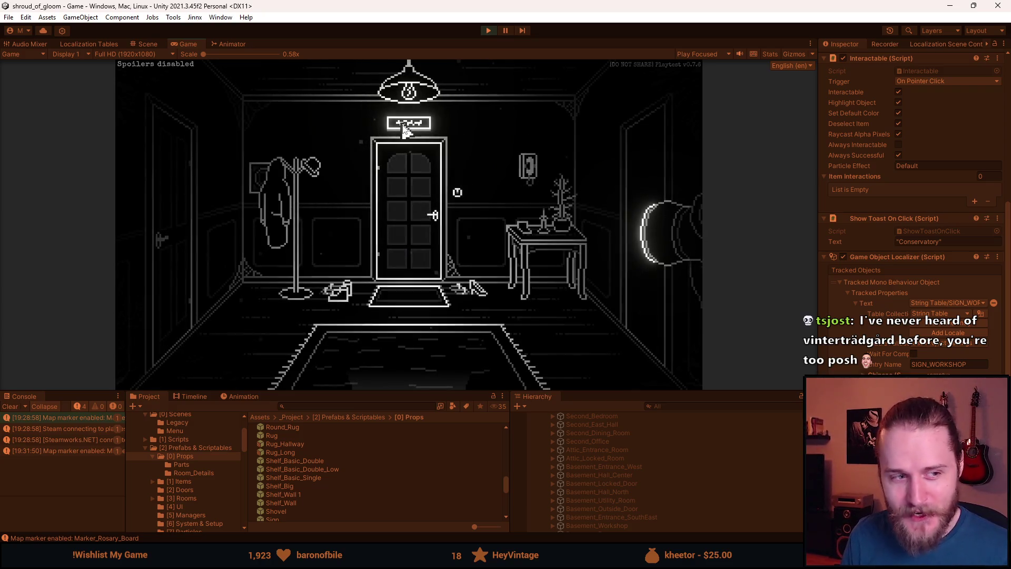
{"action": "left_click", "coordinate": [405, 130]}
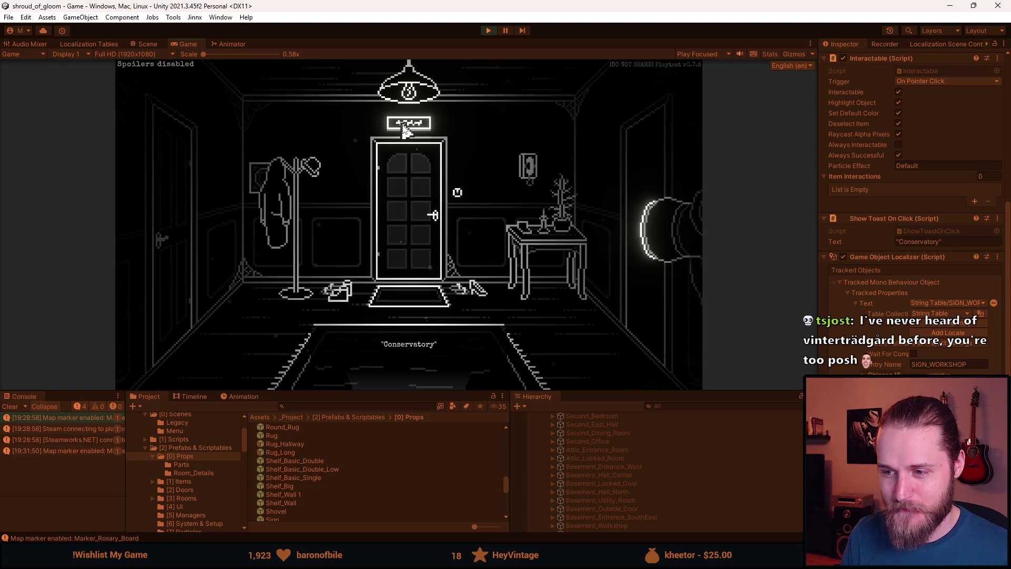
- Re-check the Conservatory sign toast, then the sign in the room behind the centre hallway door
{"action": "left_click", "coordinate": [404, 129]}
{"action": "left_click", "coordinate": [418, 370]}
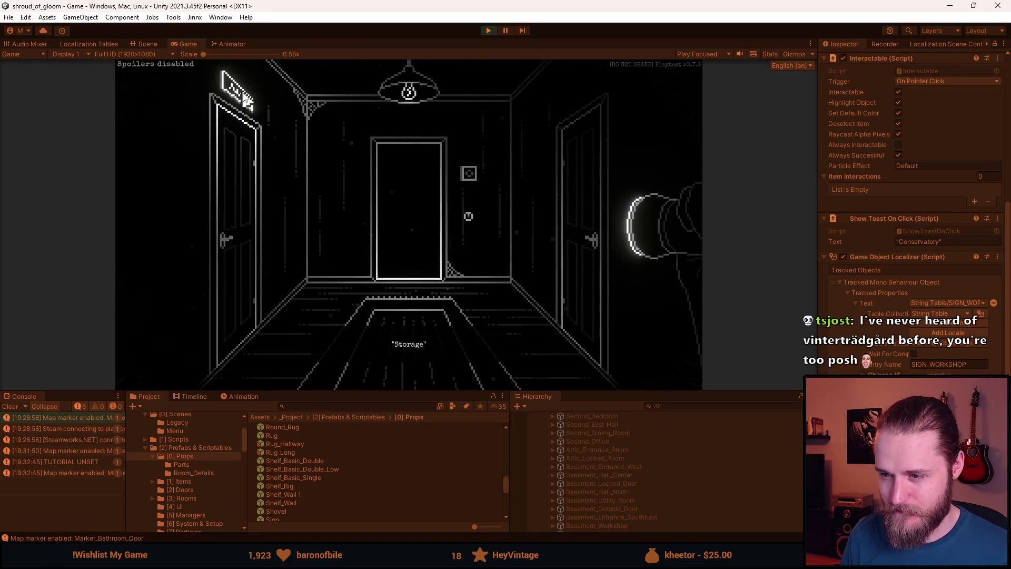
{"action": "left_click", "coordinate": [400, 198]}
{"action": "left_click", "coordinate": [417, 122]}
{"action": "left_click", "coordinate": [418, 347]}
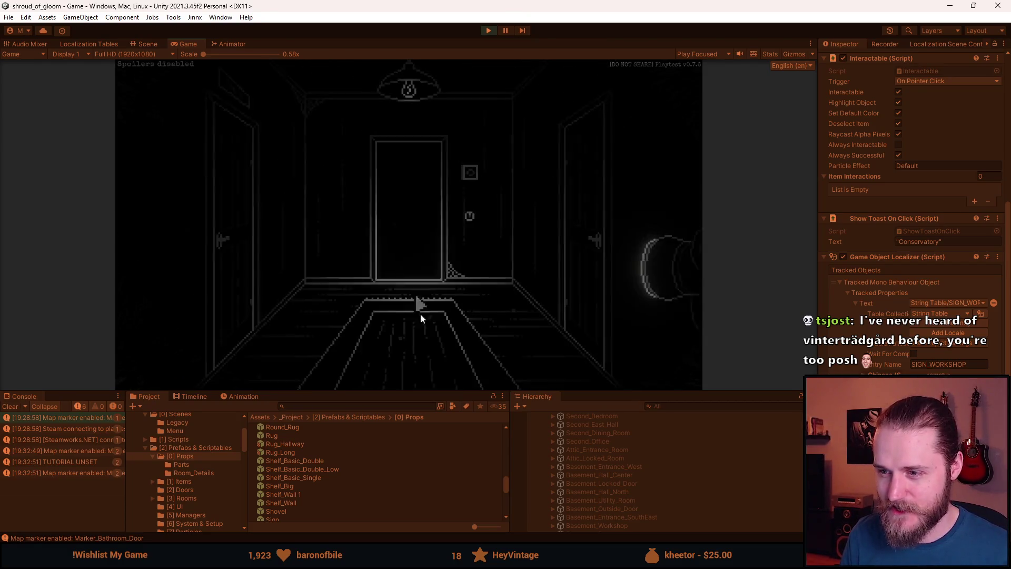
{"action": "left_click", "coordinate": [427, 388]}
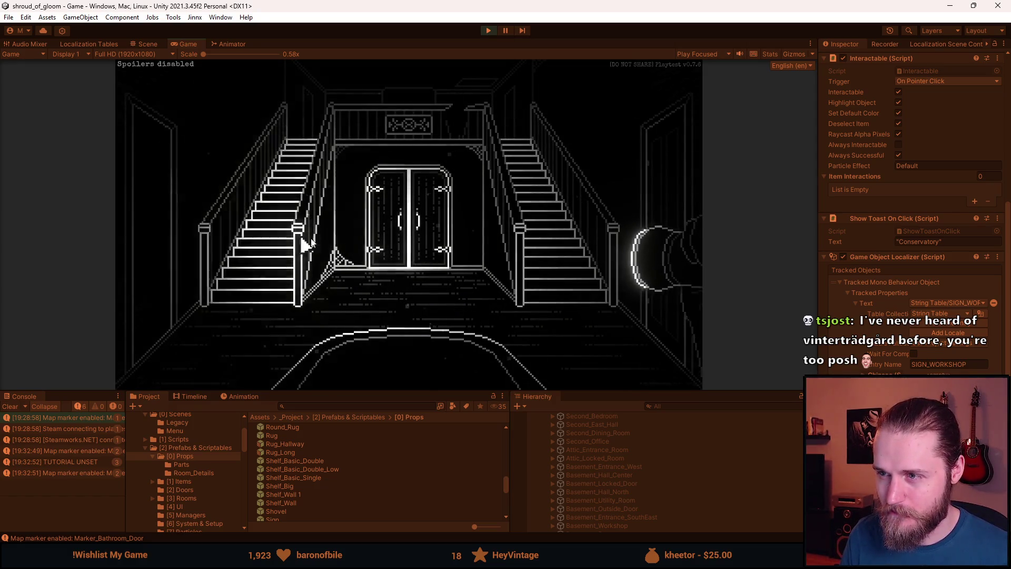
{"action": "left_click", "coordinate": [665, 100]}
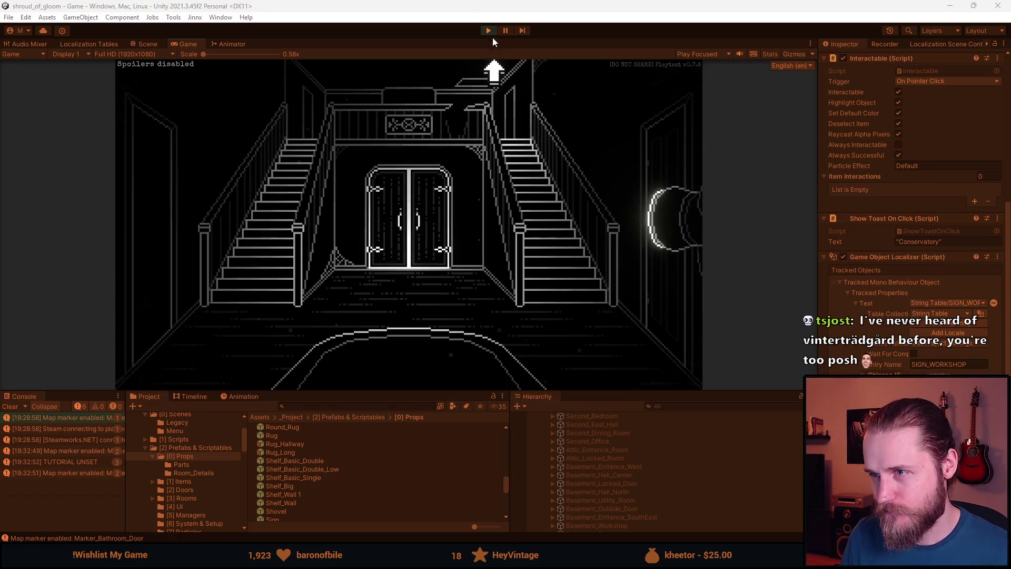
- Teleport to Basement_Hall_Center via Dev Tools, confirm the sign shows Workshop, and pause the game
{"action": "key", "text": "grave"}
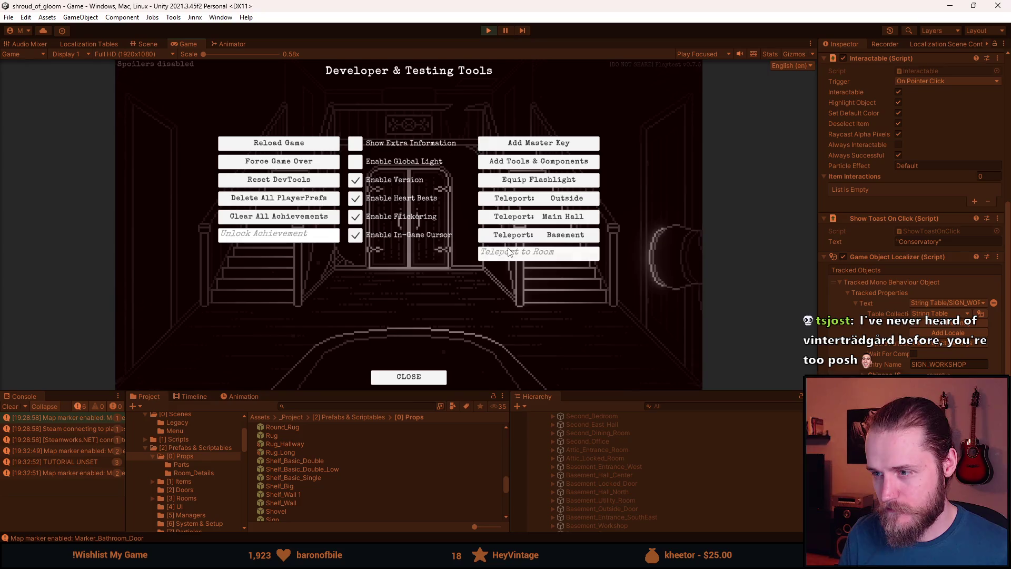
{"action": "type", "text": "Basement _"}
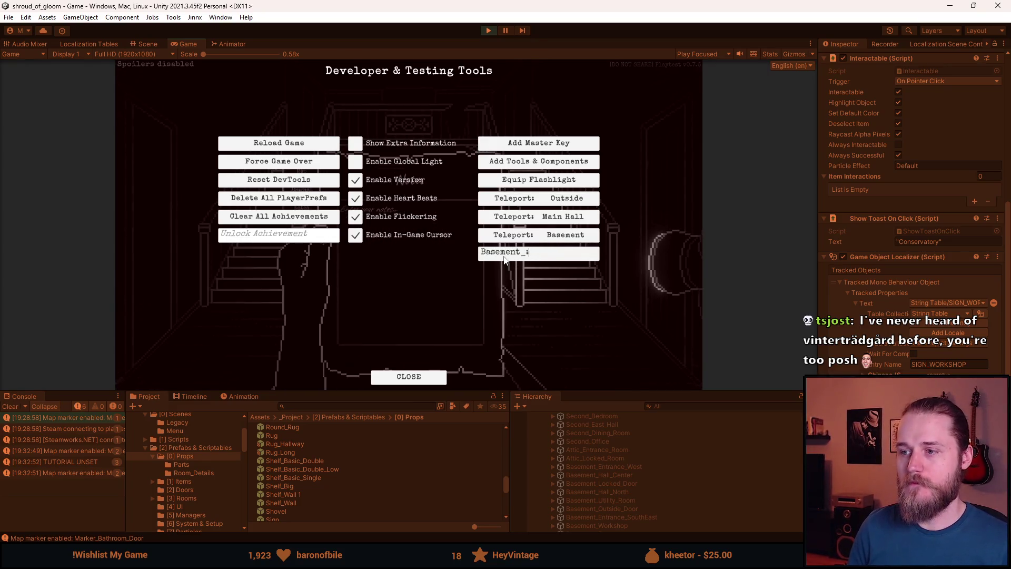
{"action": "type", "text": "Hall_Center"}
{"action": "key", "text": "Return"}
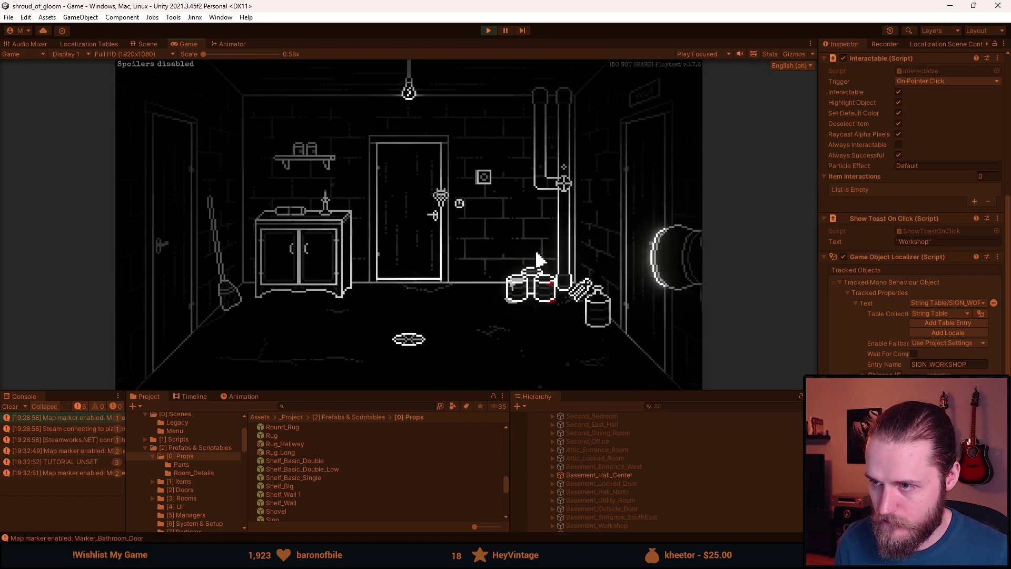
{"action": "left_click", "coordinate": [648, 97]}
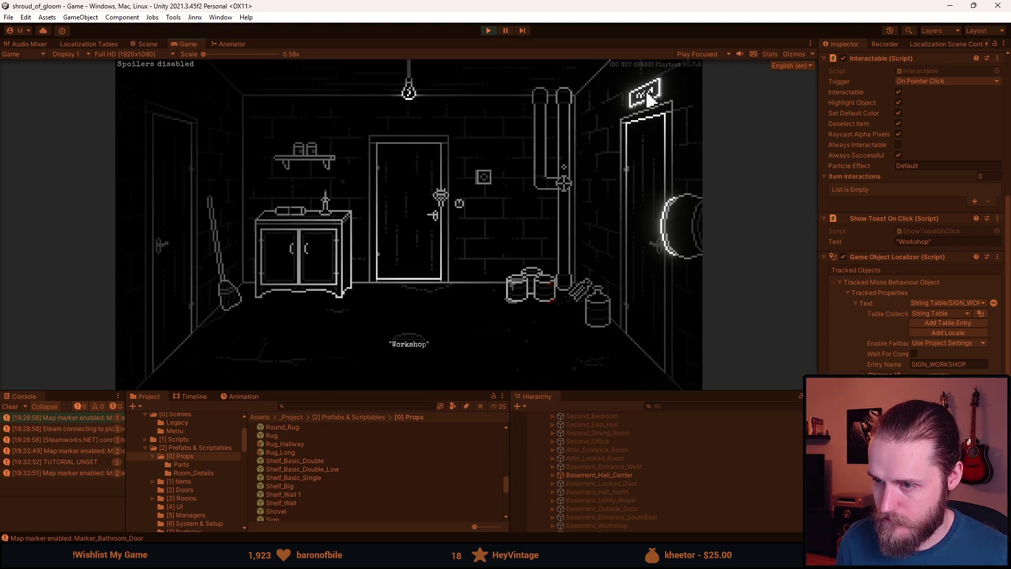
{"action": "key", "text": "Escape"}
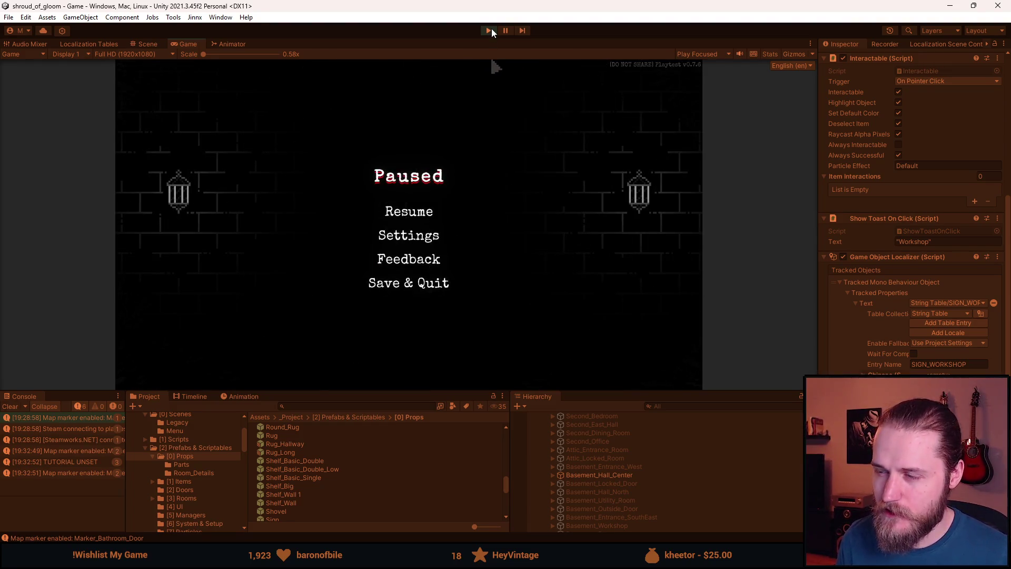
- Exit play mode and enlarge the Project and Hierarchy panels below the Scene view
{"action": "left_click", "coordinate": [490, 31]}
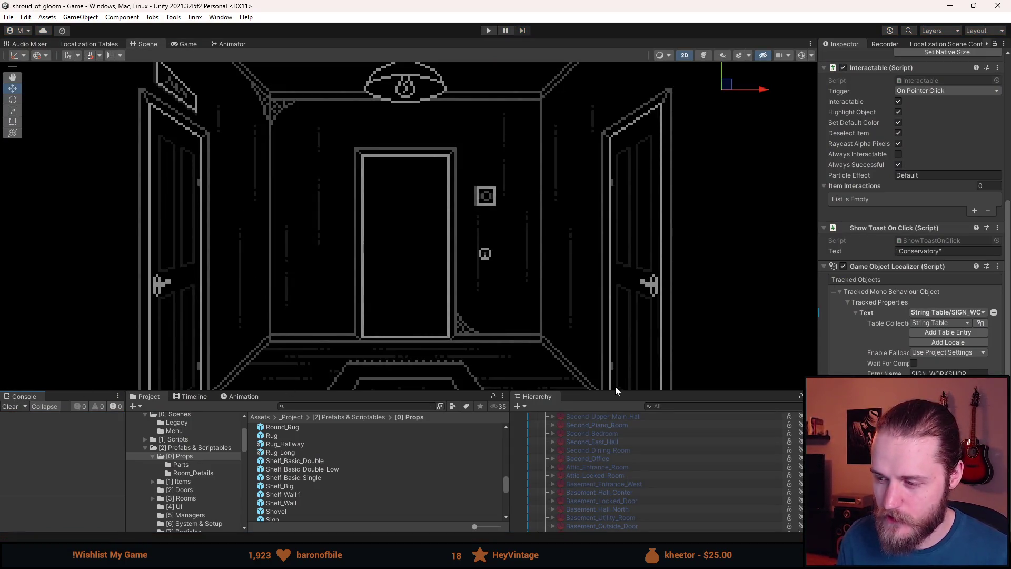
{"action": "left_click_drag", "start_coordinate": [615, 390], "coordinate": [608, 323]}
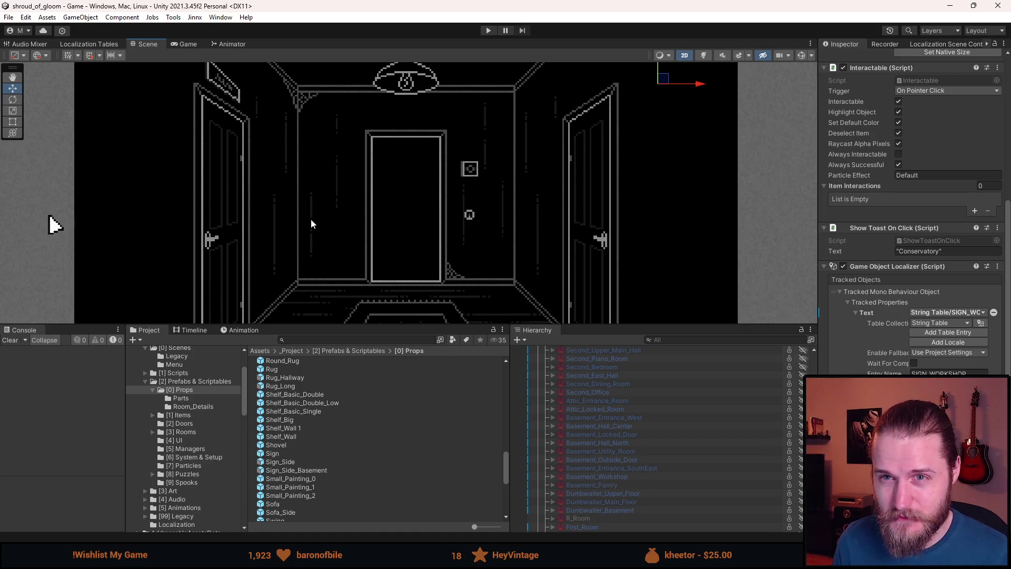
{"action": "scroll", "coordinate": [311, 219], "scroll_direction": "down", "scroll_amount": 5}
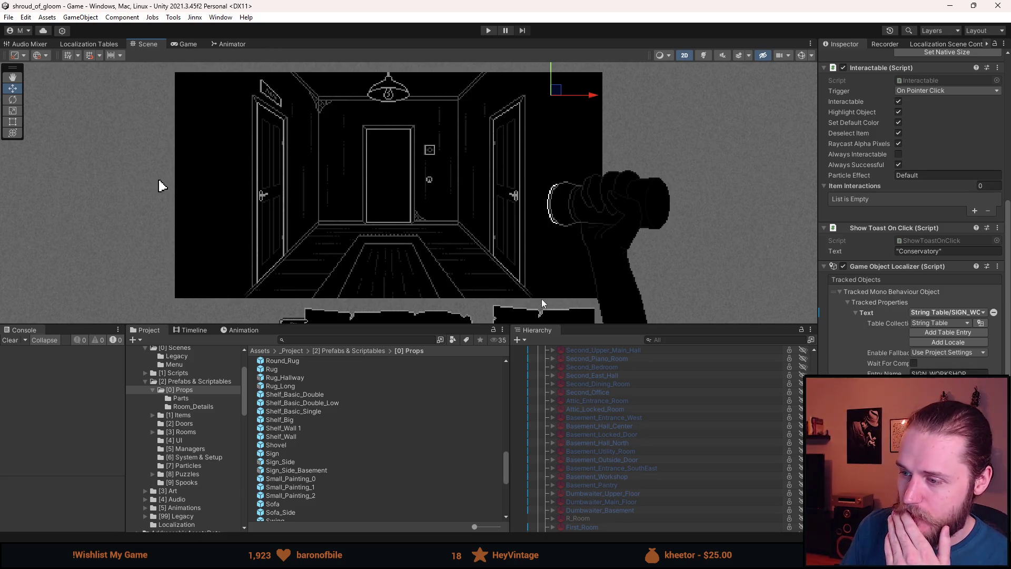
{"action": "scroll", "coordinate": [595, 403], "scroll_direction": "up", "scroll_amount": 5}
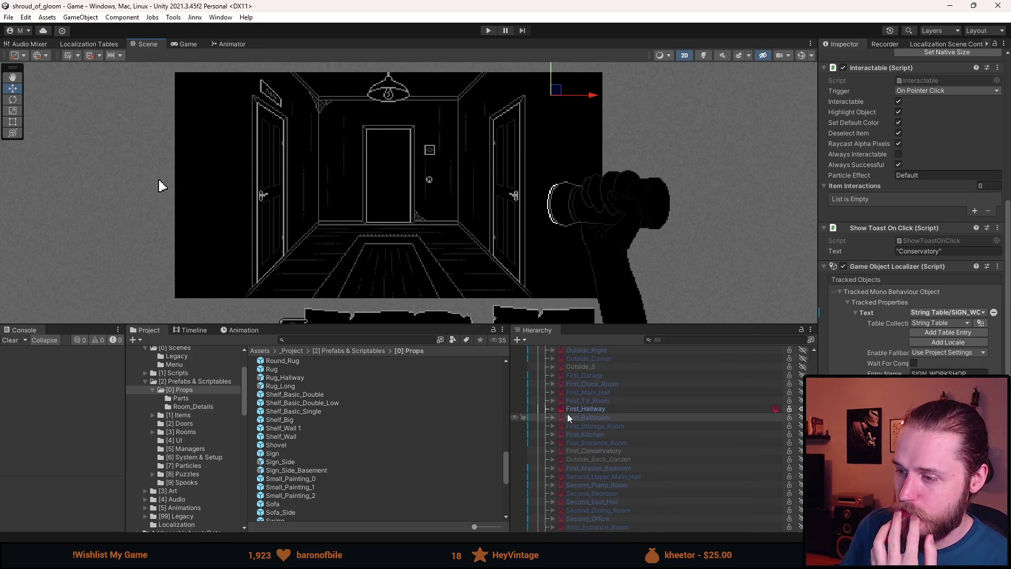